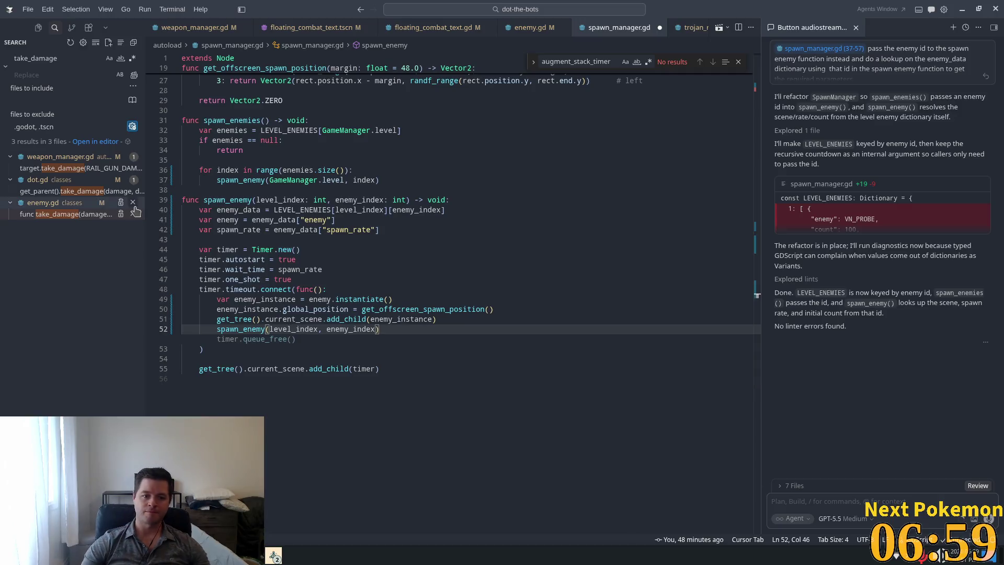
Save spawn_manager.gd with the refactored spawn_enemy(level_index, enemy_index) and select the enemy_index type
left_click(414, 249)
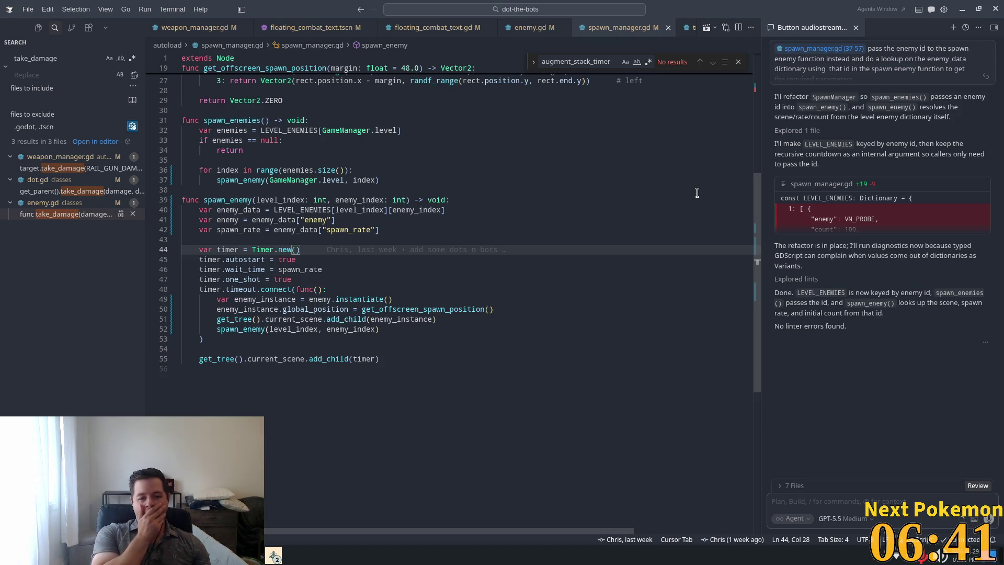
double_click(397, 199)
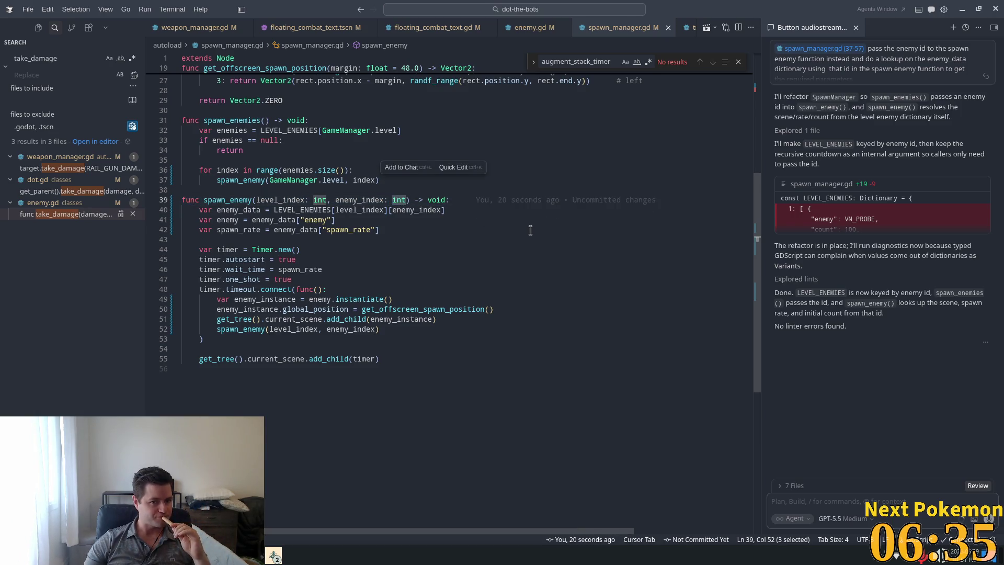
scroll(745, 101, "up", 5)
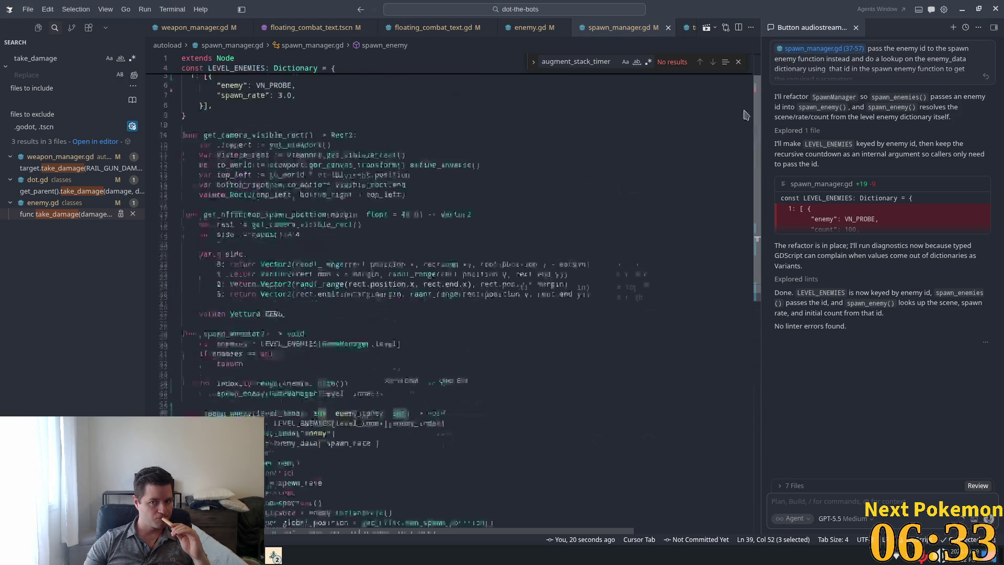
scroll(745, 101, "down", 3)
scroll(750, 108, "up", 3)
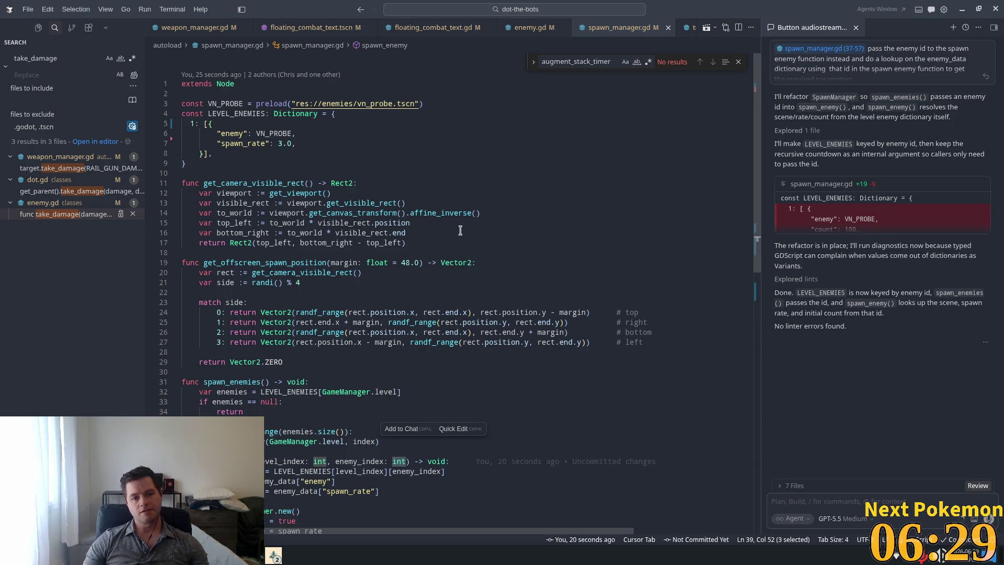
left_click(287, 134)
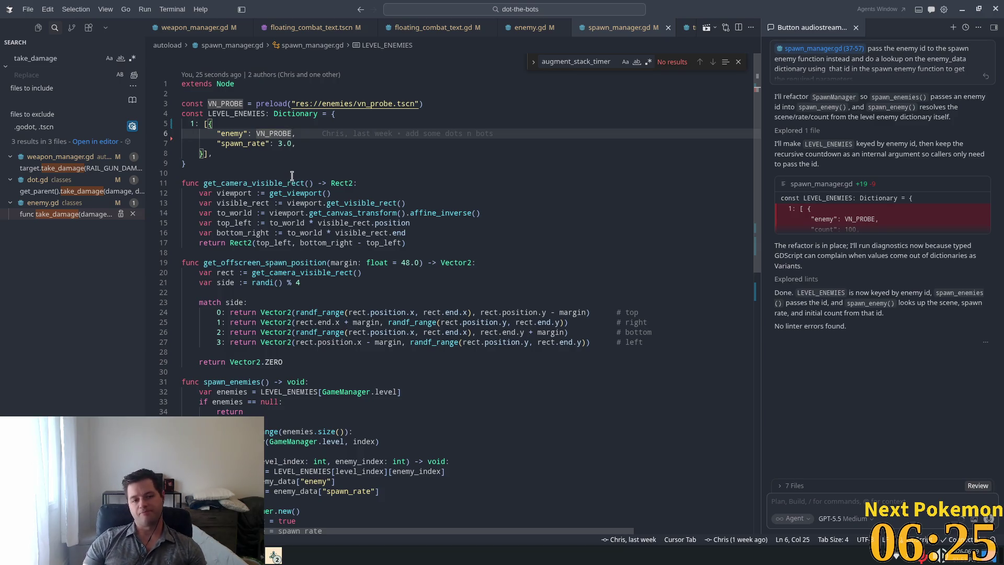
left_click(285, 144)
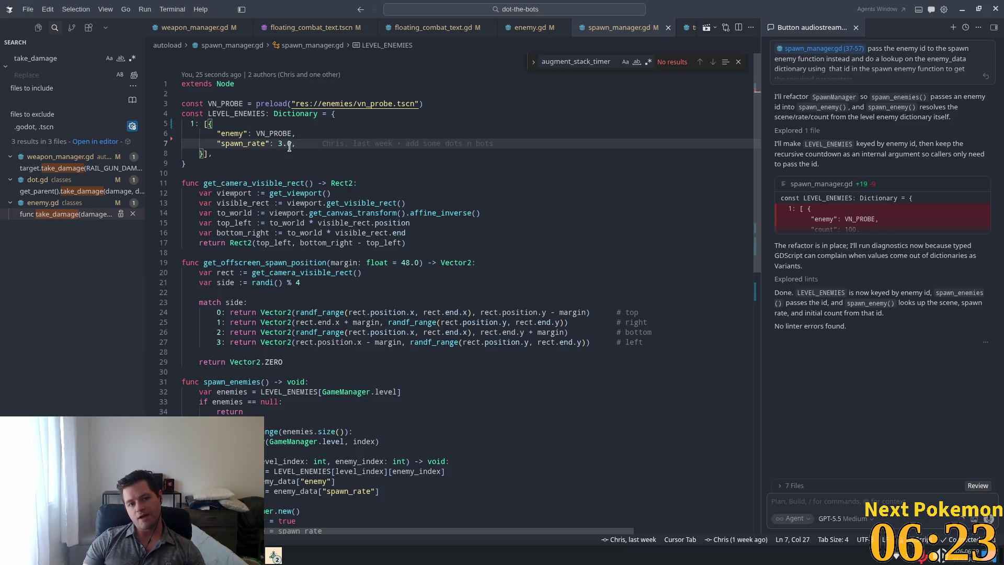
left_click_drag(285, 146, 274, 144)
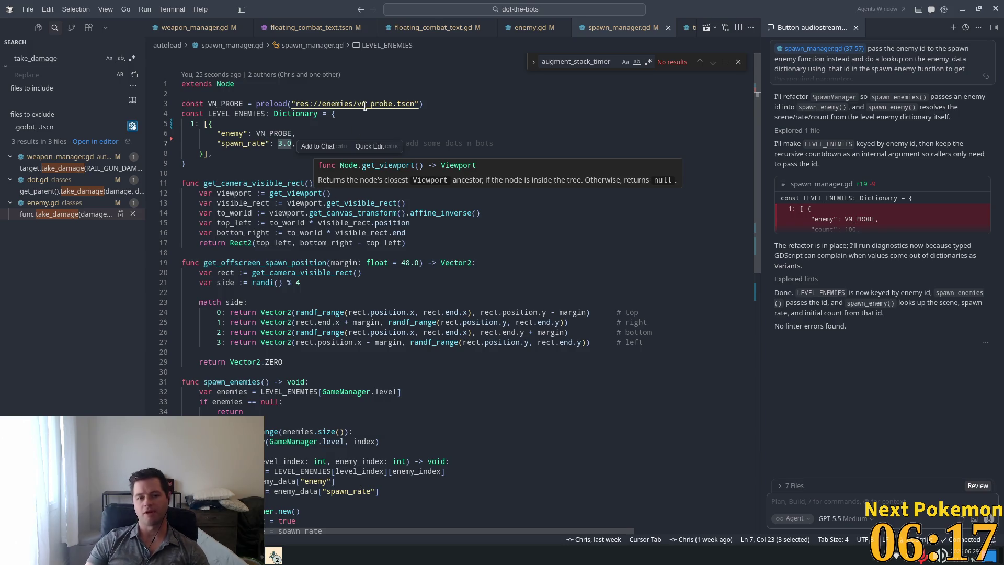
mouse_move(365, 105)
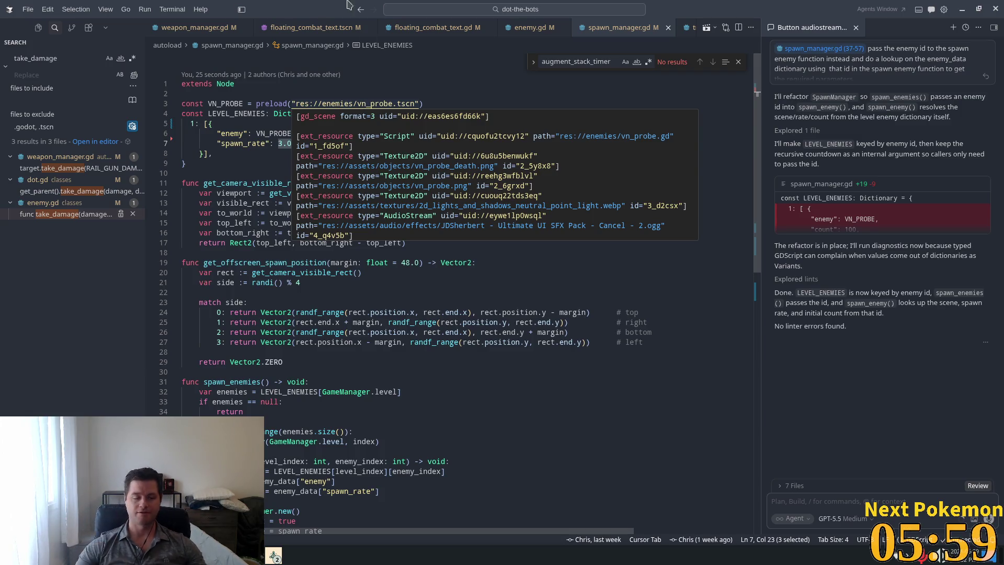
left_click(325, 256)
scroll(321, 335, "down", 1)
Add a 'spawn_rate: float' parameter after enemy_index in the spawn_enemy signature
scroll(321, 335, "down", 3)
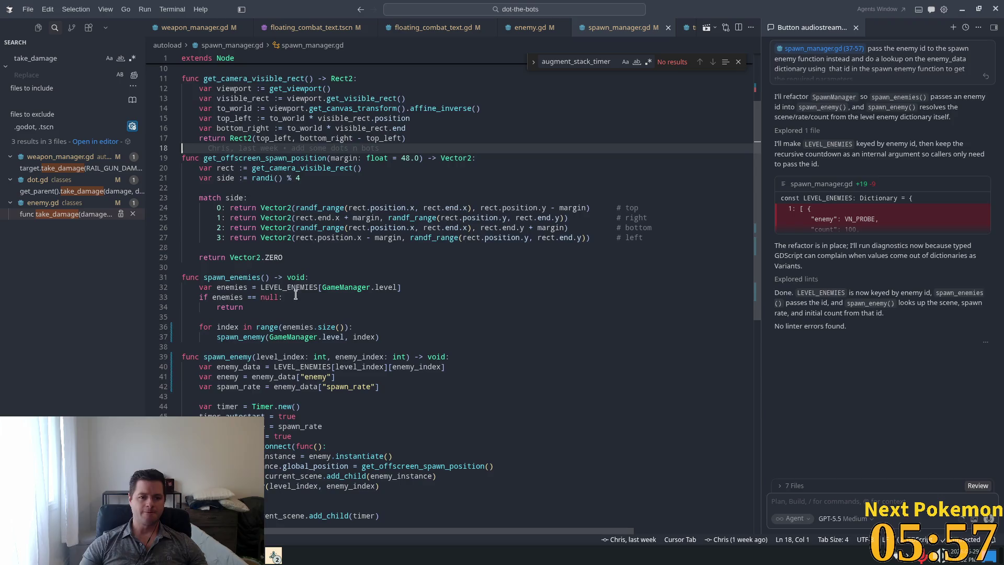
left_click(292, 297)
left_click(406, 356)
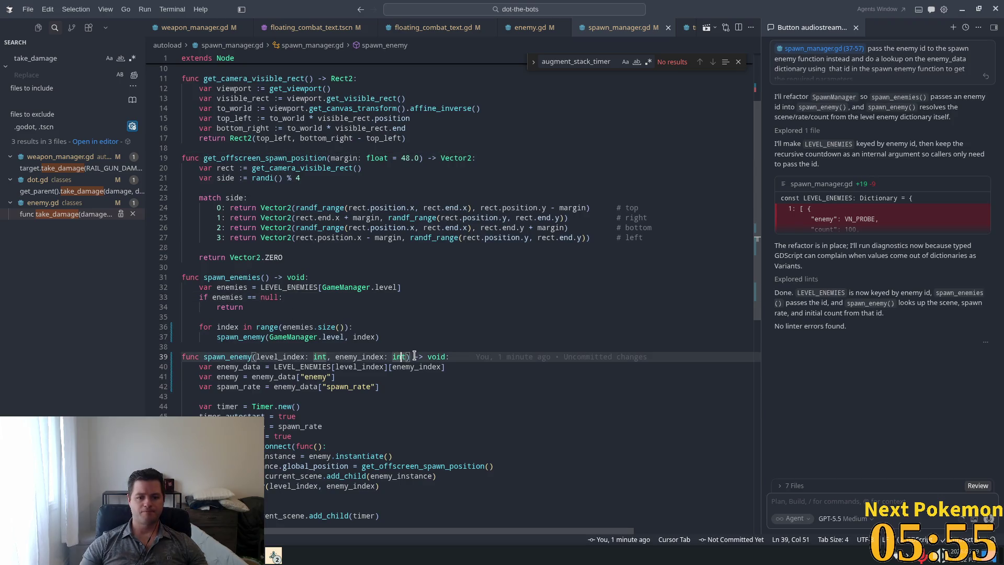
type(", c")
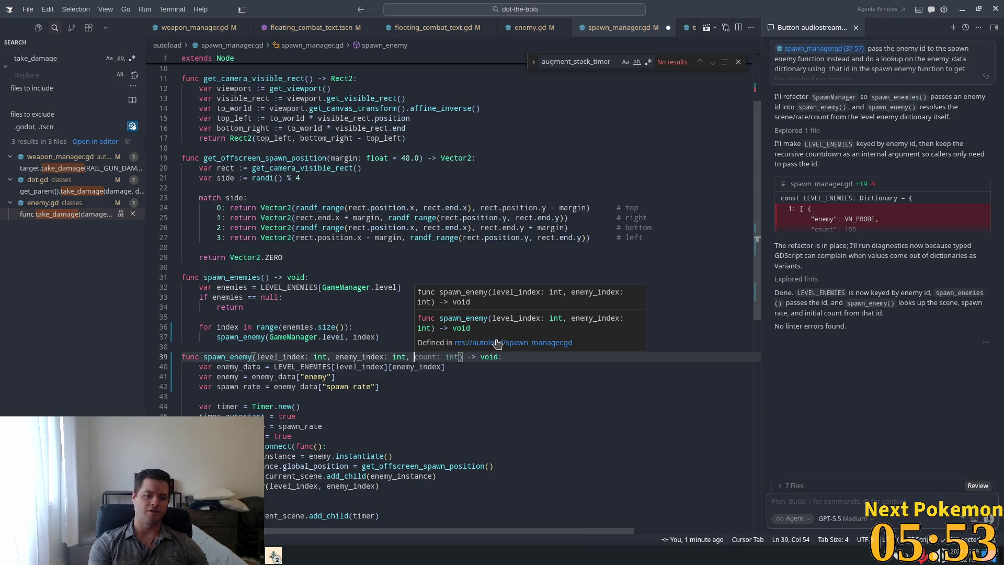
type("spawn_rate: float")
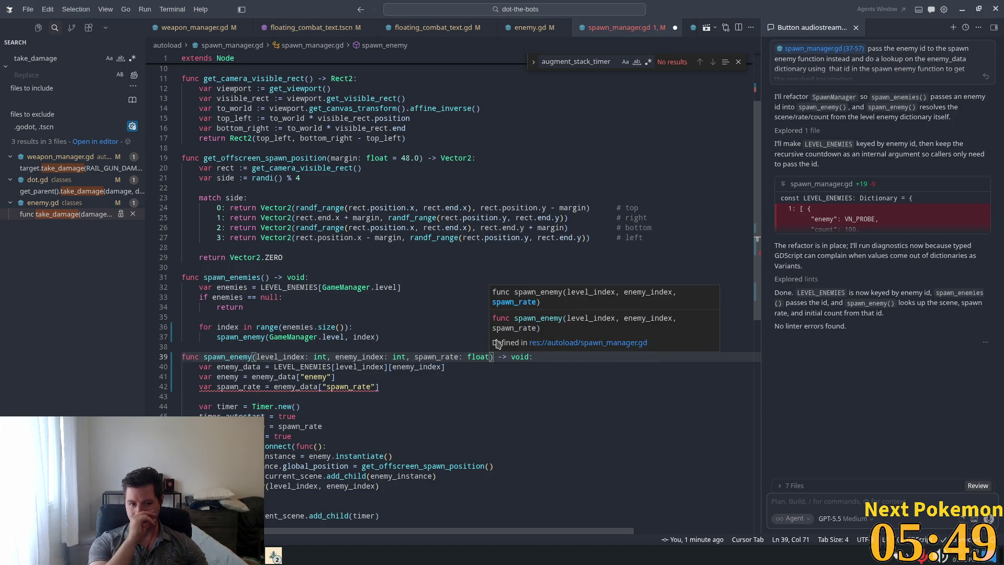
left_click(312, 237)
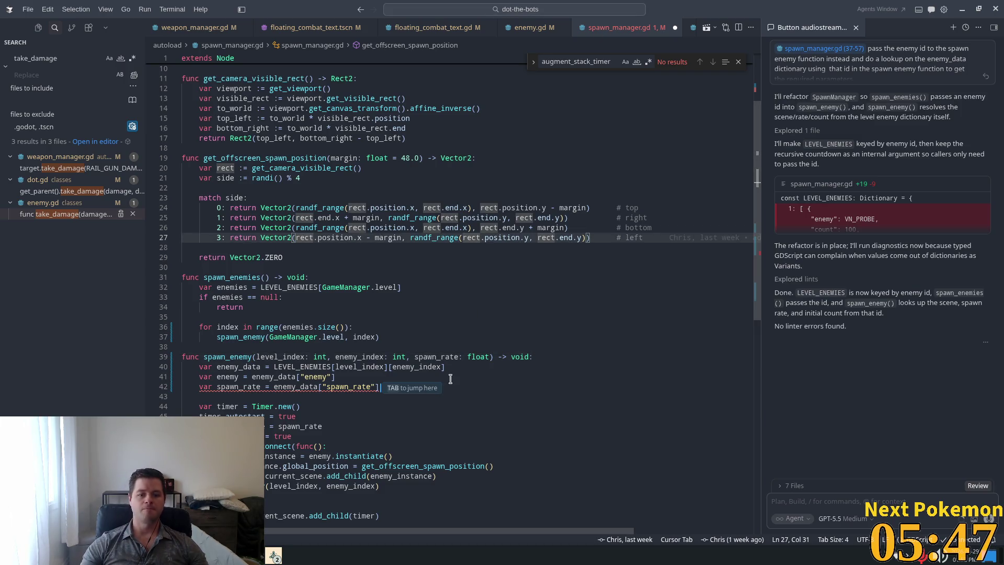
Delete the old 'var spawn_rate = enemy_data["spawn_rate"]' lookup line from spawn_enemy
scroll(287, 348, "down", 3)
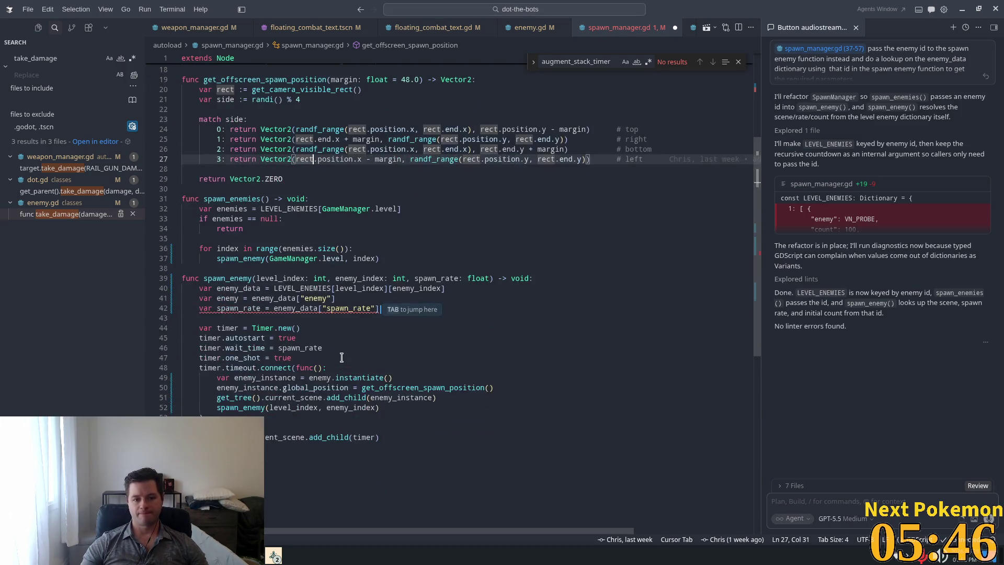
left_click(274, 335)
key("Up")
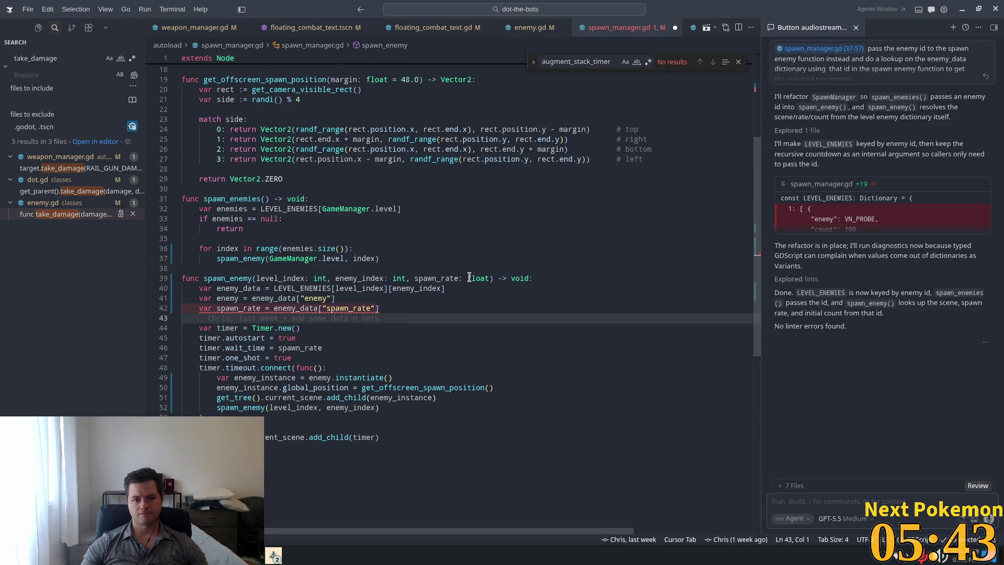
left_click(444, 278)
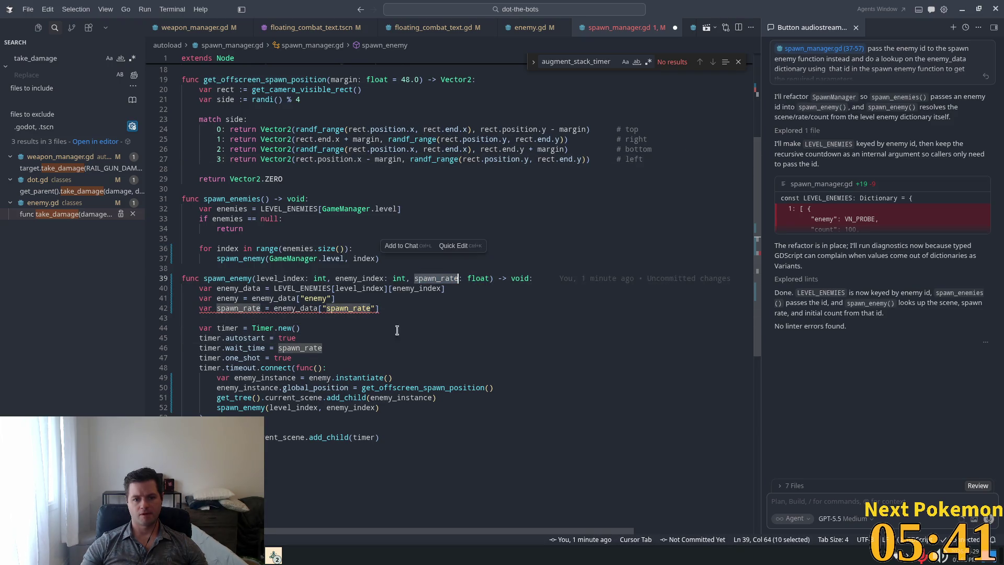
left_click(272, 288)
triple_click(314, 308)
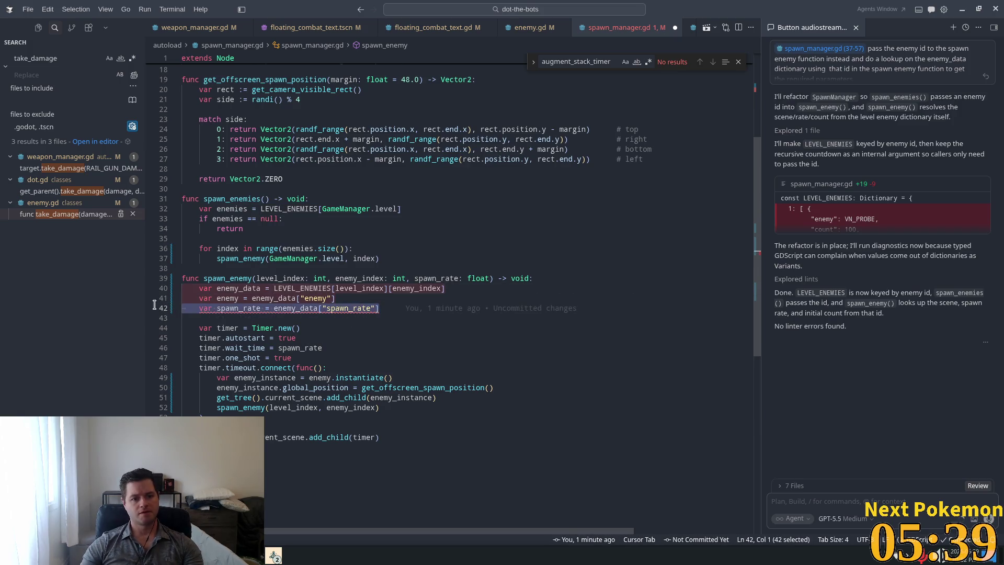
key("Delete")
left_click(285, 228)
Rename the spawn_rate key to base_spawn_rate in LEVEL_ENEMIES
scroll(284, 209, "up", 6)
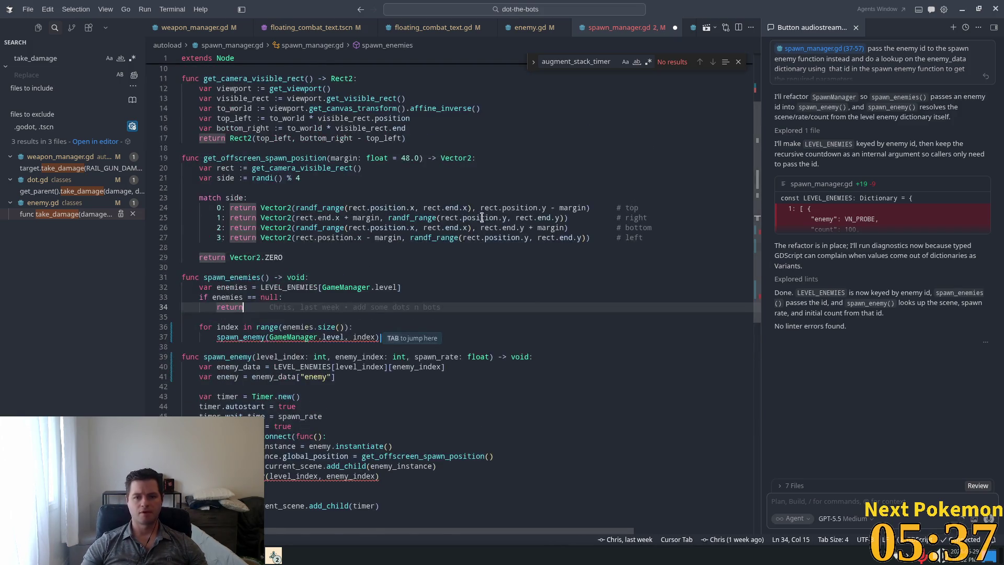
left_click(220, 143)
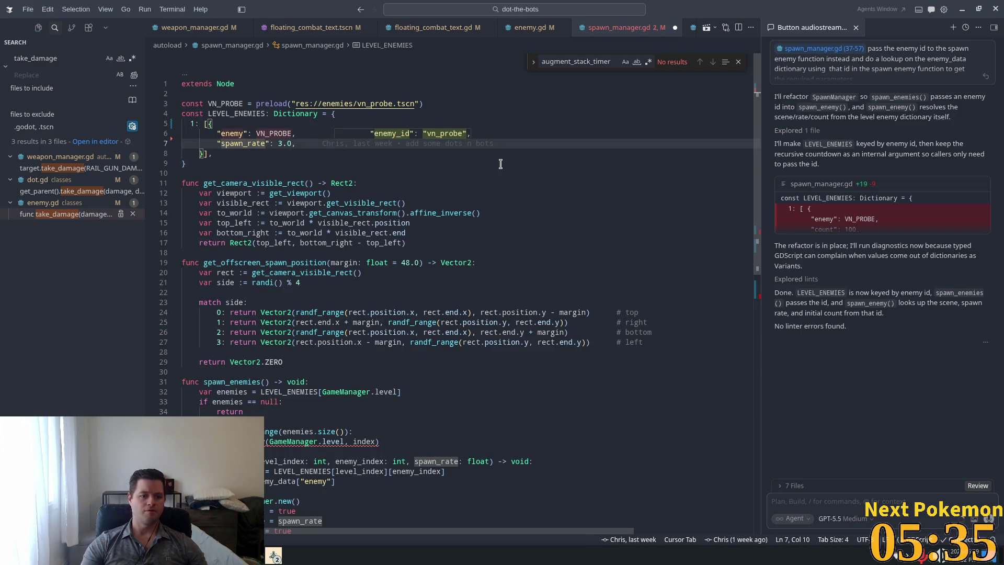
type("base_")
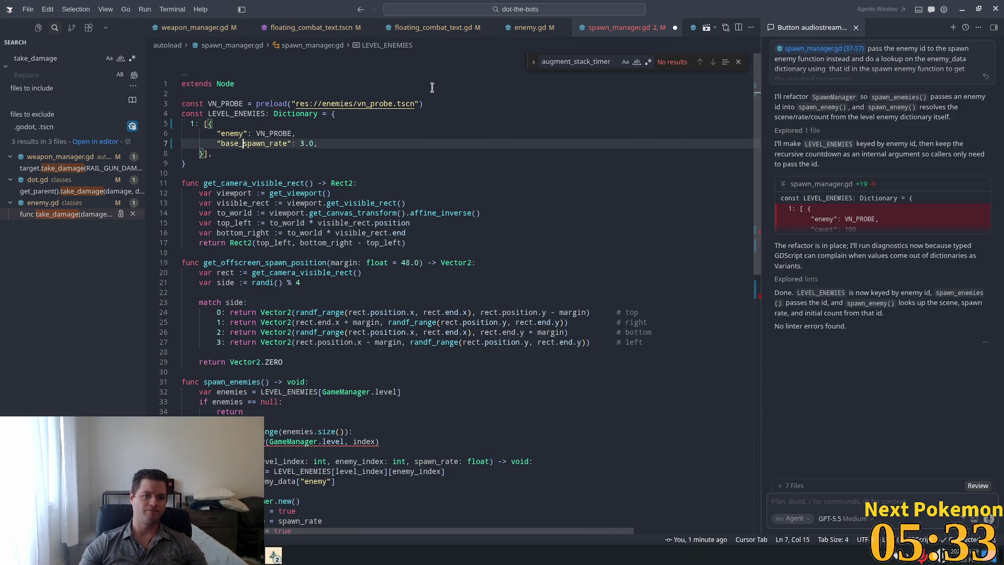
key("ctrl+d")
scroll(326, 280, "down", 5)
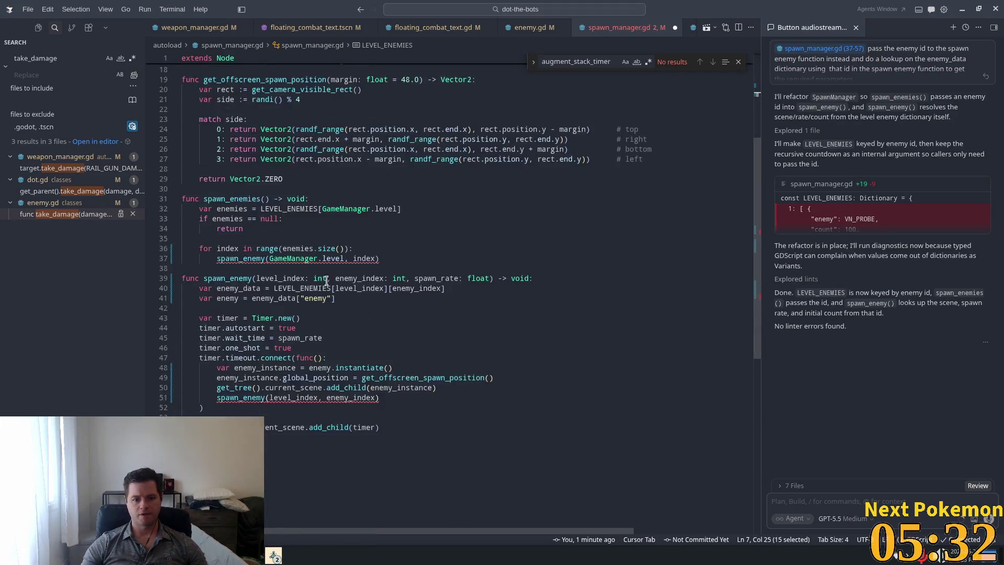
Pass base_spawn_rate in the loop call and spawn_rate * 1.1 in the recursive spawn_enemy call on line 51
left_click(366, 250)
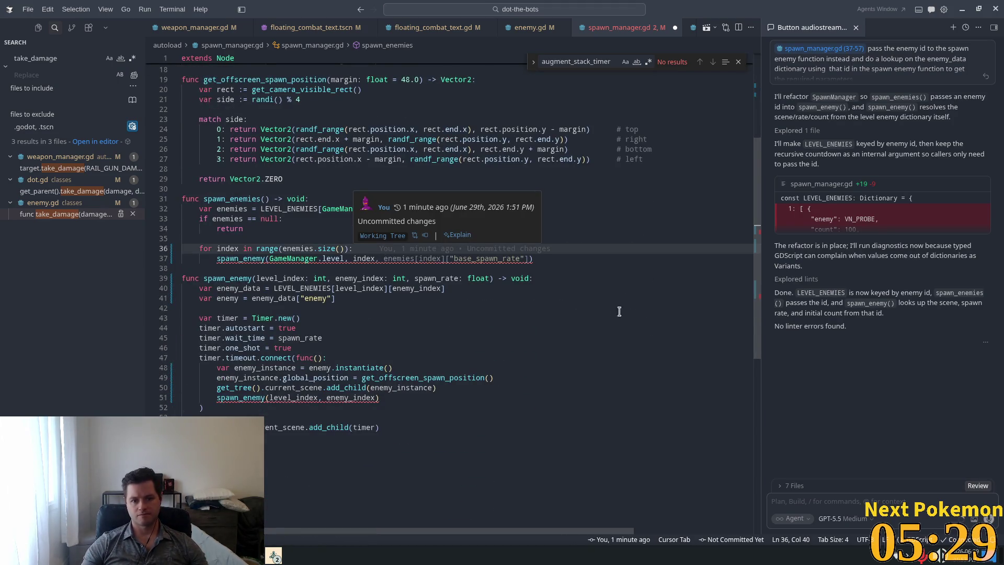
key("Tab")
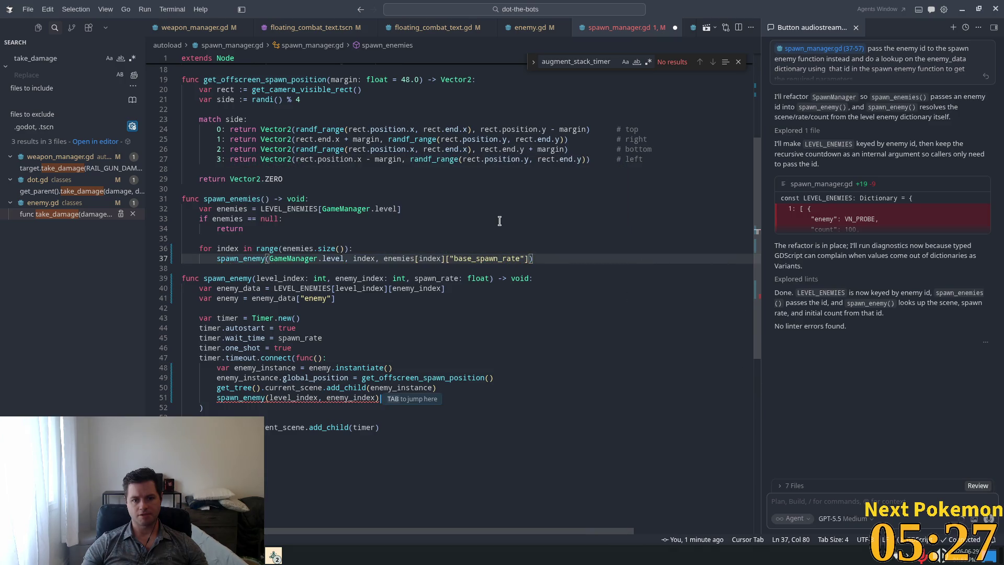
left_click(498, 220)
key("Tab")
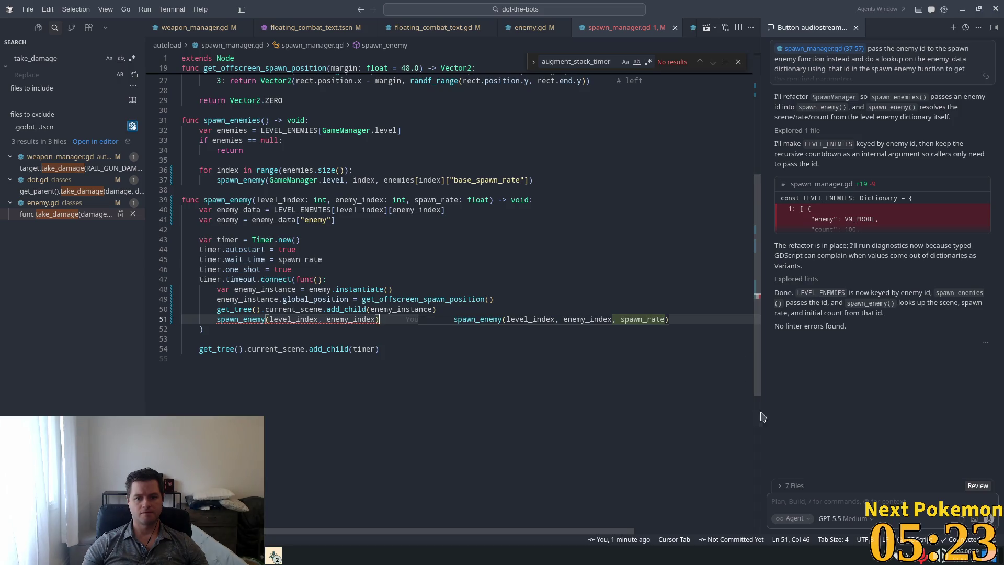
key("Tab")
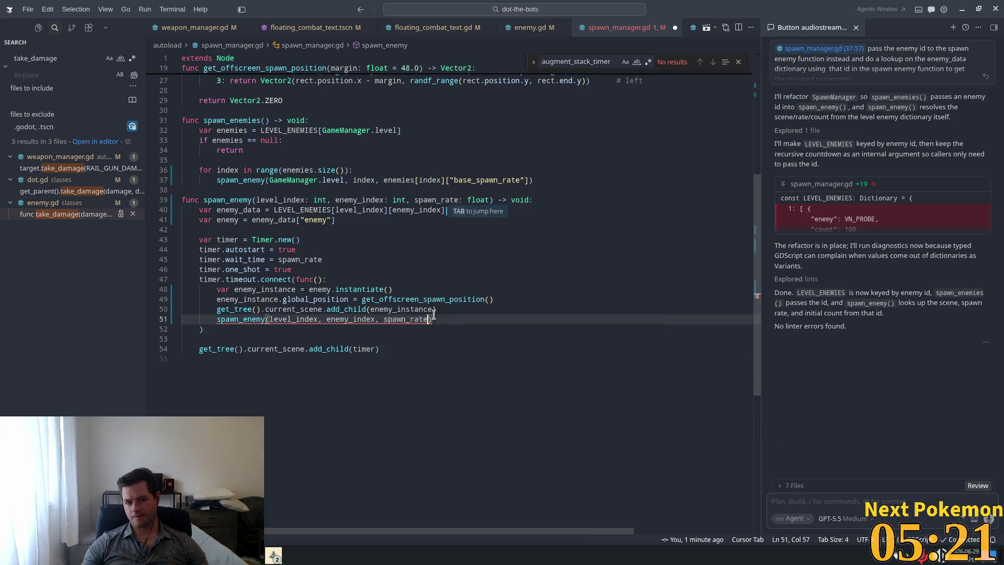
left_click(437, 309)
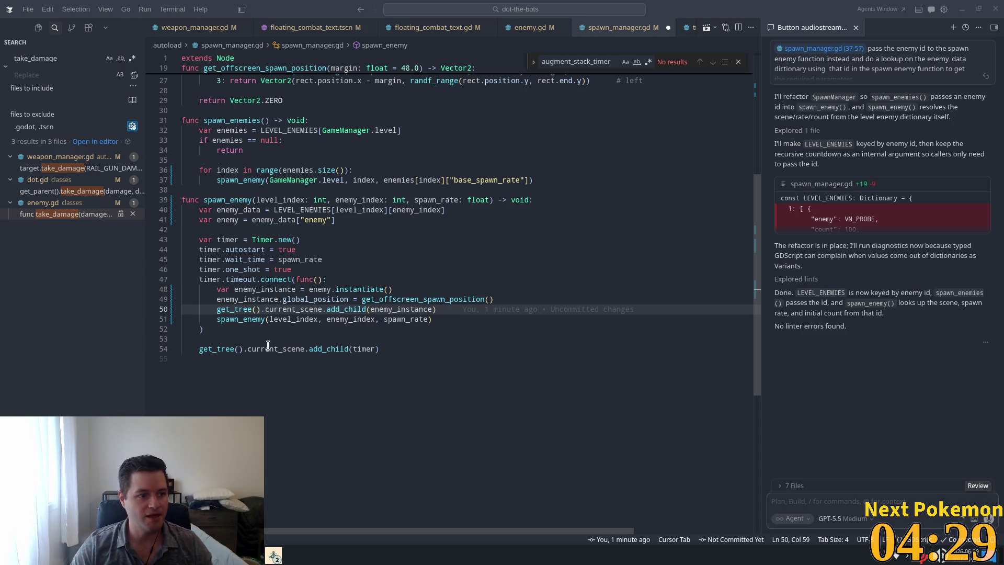
left_click(364, 291)
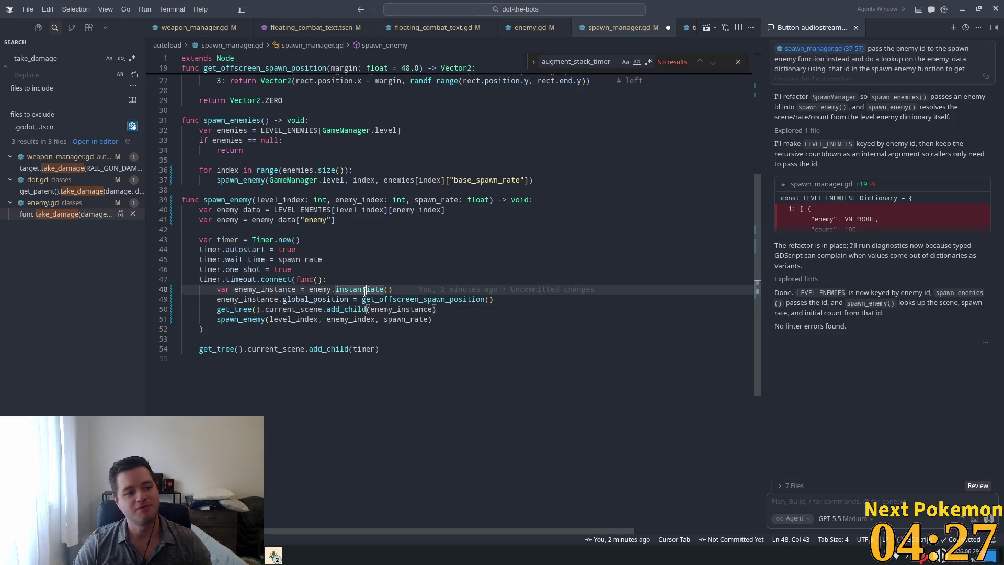
left_click(366, 300)
left_click(430, 319)
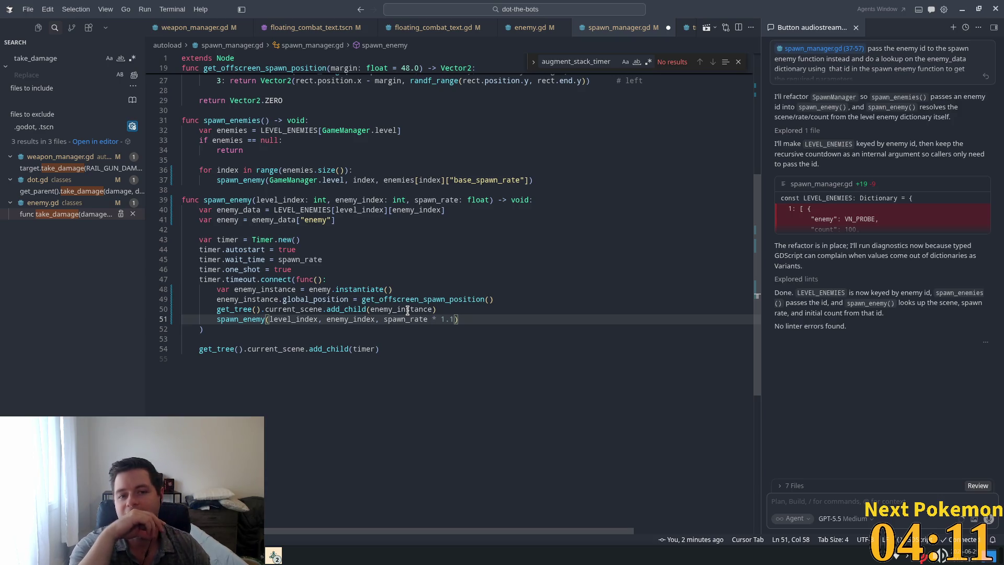
Change the recursive call's multiplier to spawn_rate * 0.99 and save spawn_manager.gd
type("*")
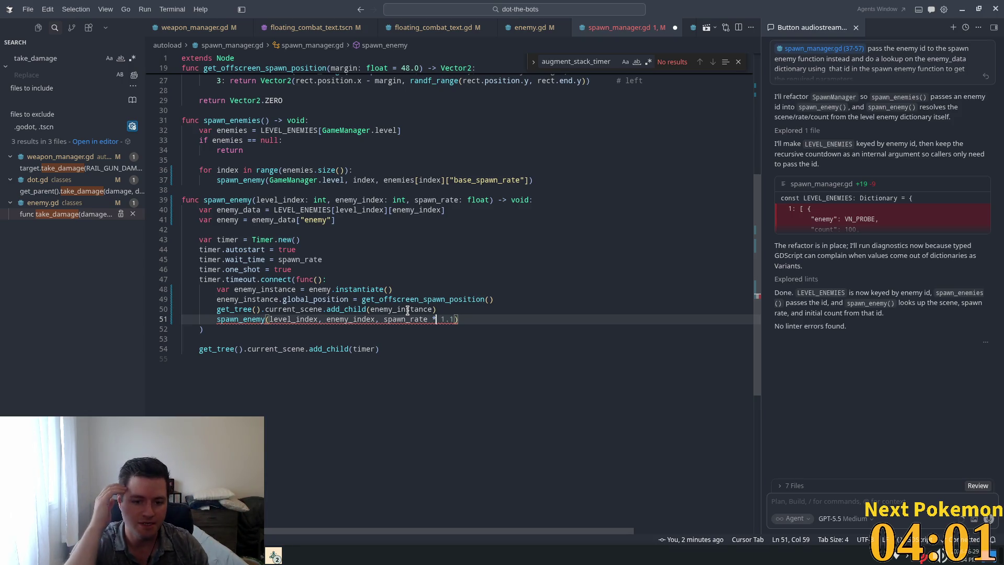
key("Delete")
key("Delete")
key("Delete")
type("0.9")
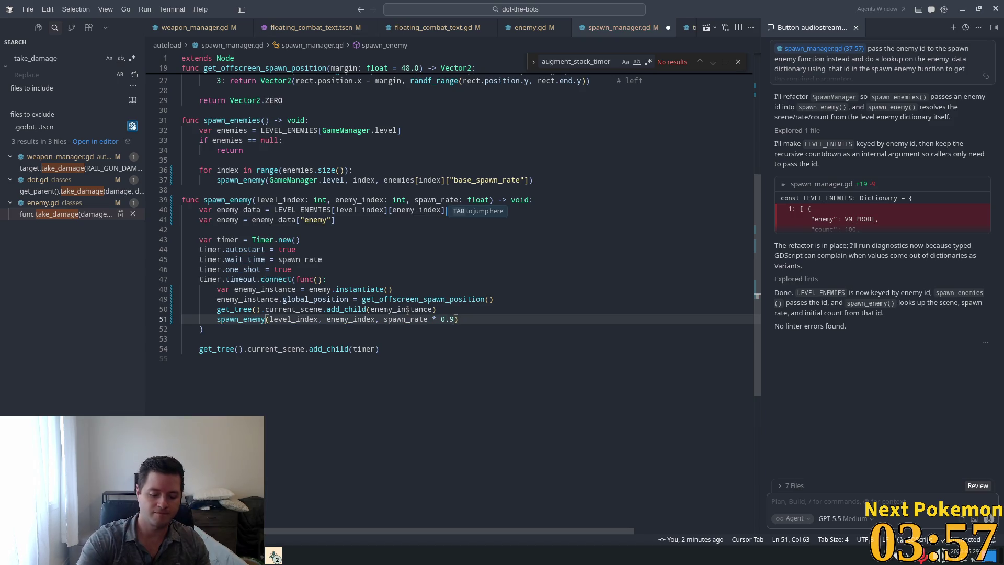
type("9")
key("ctrl+s")
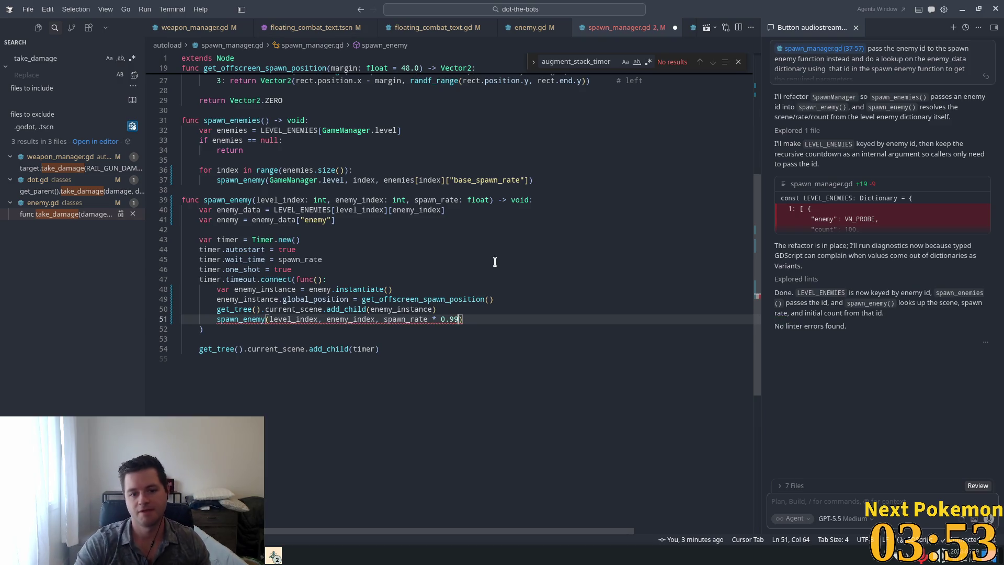
Review the timer setup on lines 42–51, including Timer.new() and one_shot true
left_click(480, 238)
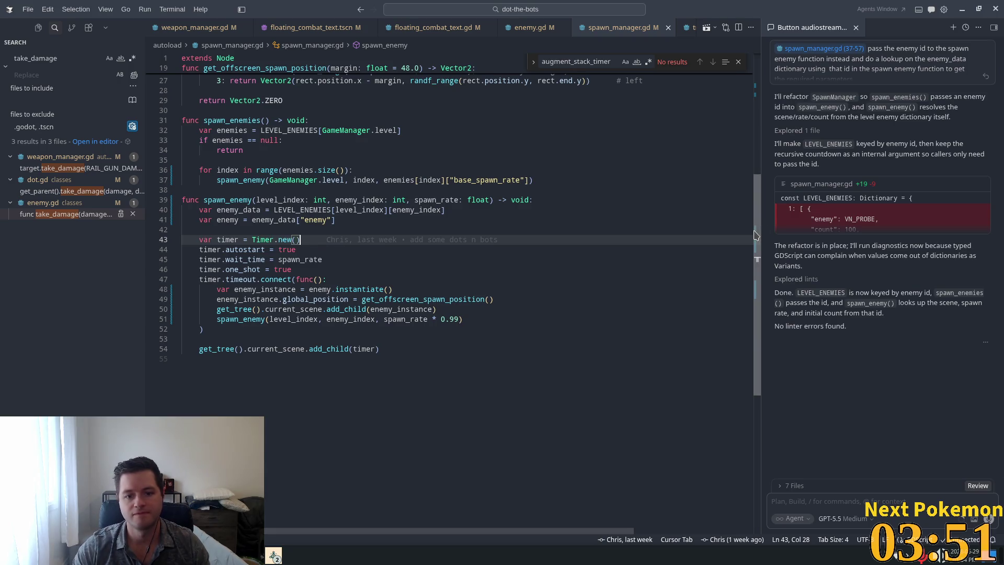
scroll(746, 234, "up", 1)
double_click(262, 247)
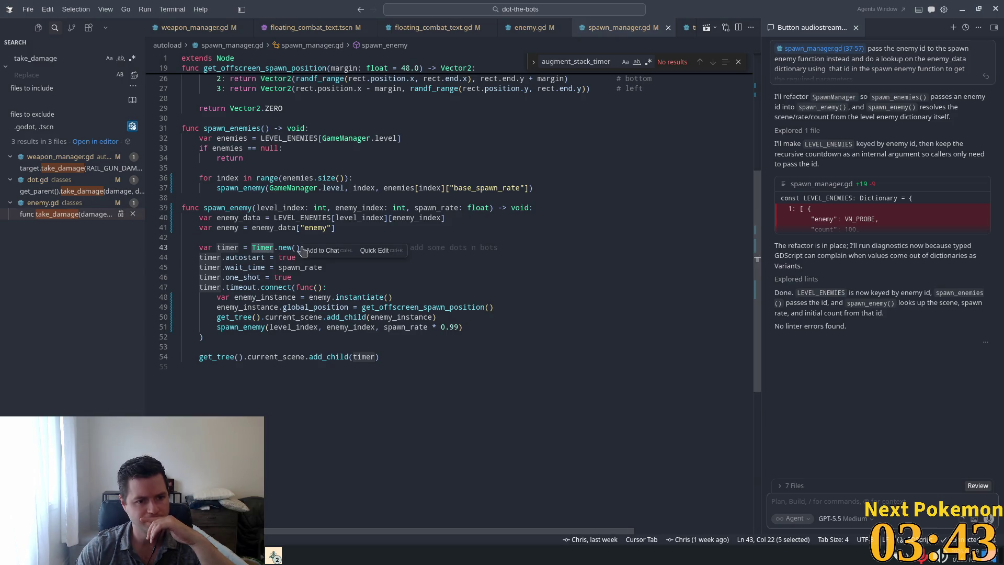
left_click(308, 218)
double_click(281, 276)
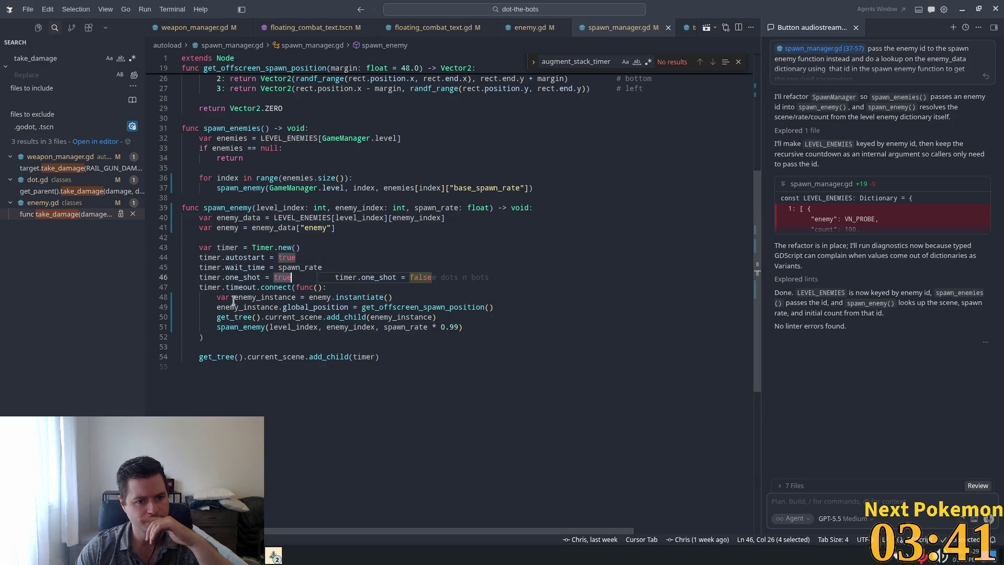
left_click(307, 260)
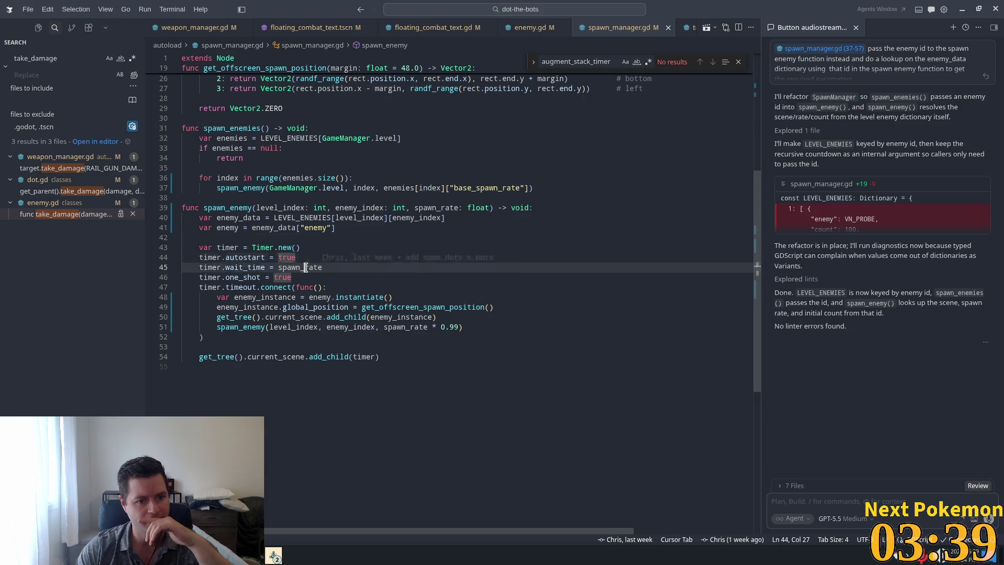
left_click(375, 308)
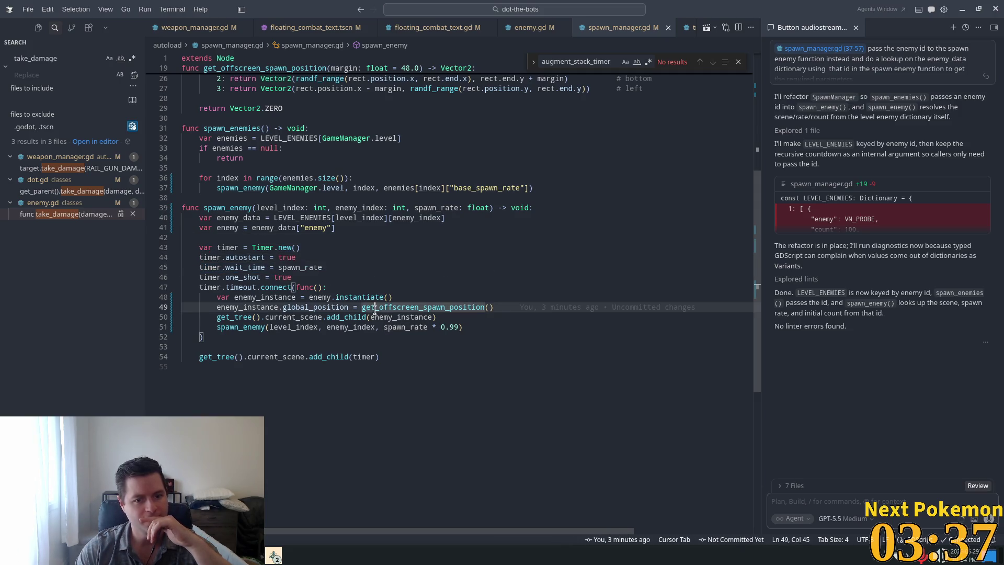
left_click(491, 328)
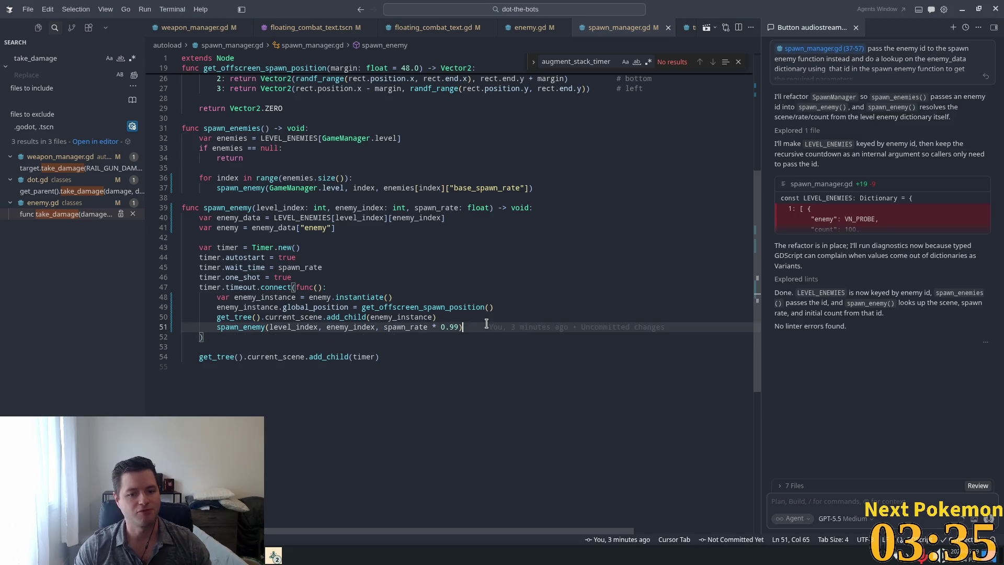
left_click(286, 236)
Add print("spawn rate: %s" % spawn_rate) below var timer = Timer.new(), then return to Godot
key("Delete")
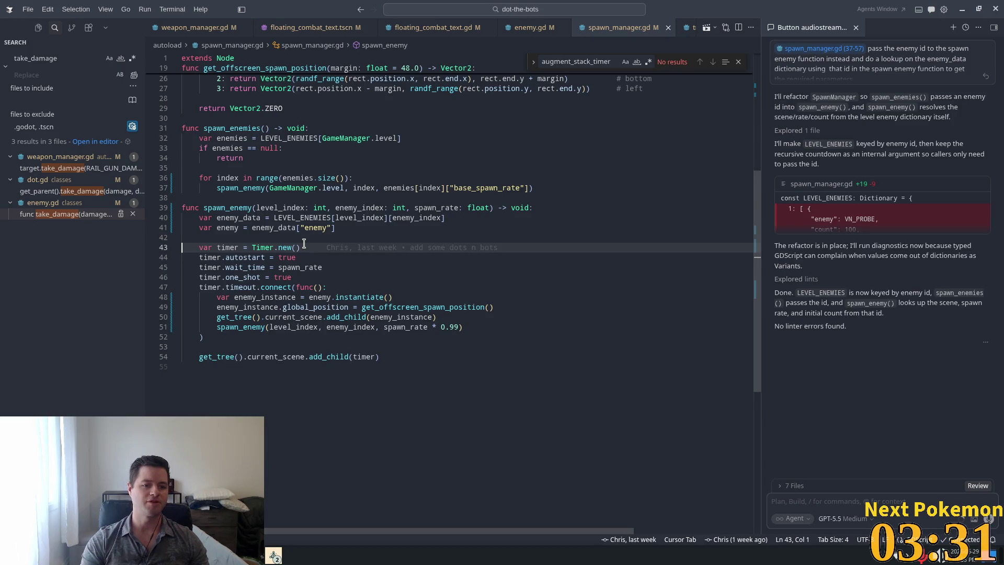
key("End")
key("Return")
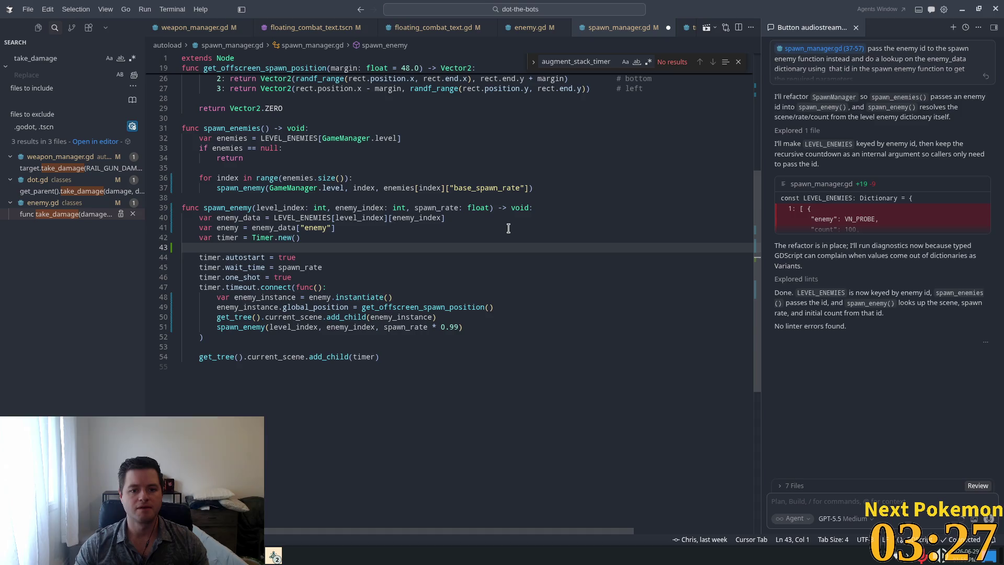
left_click(345, 237)
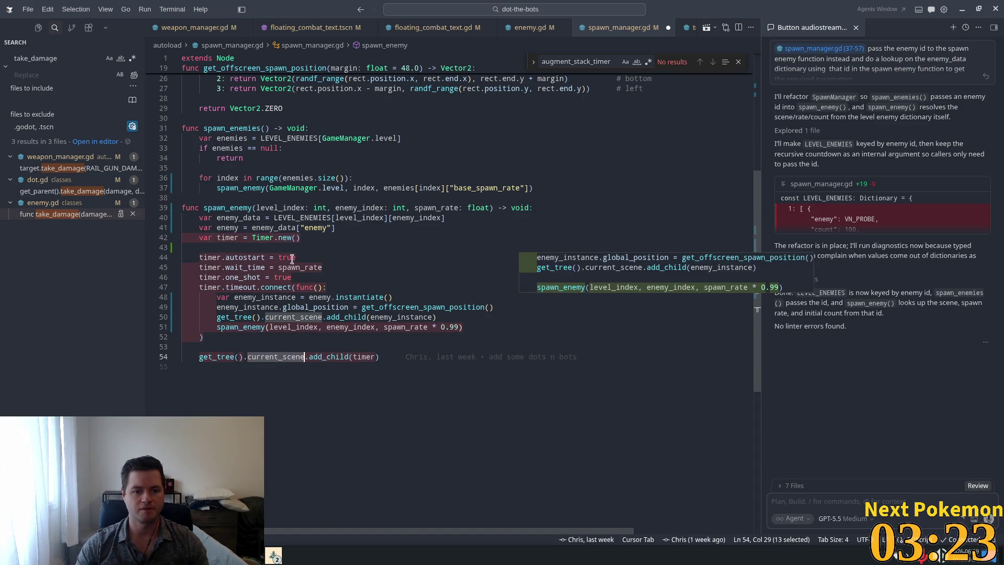
key("Return")
type("print")
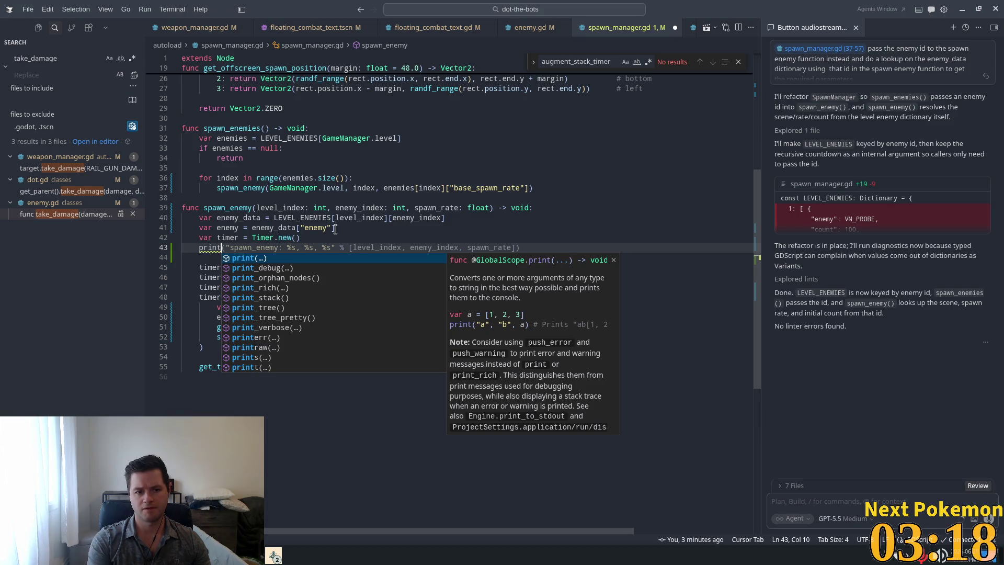
type("(\"sp")
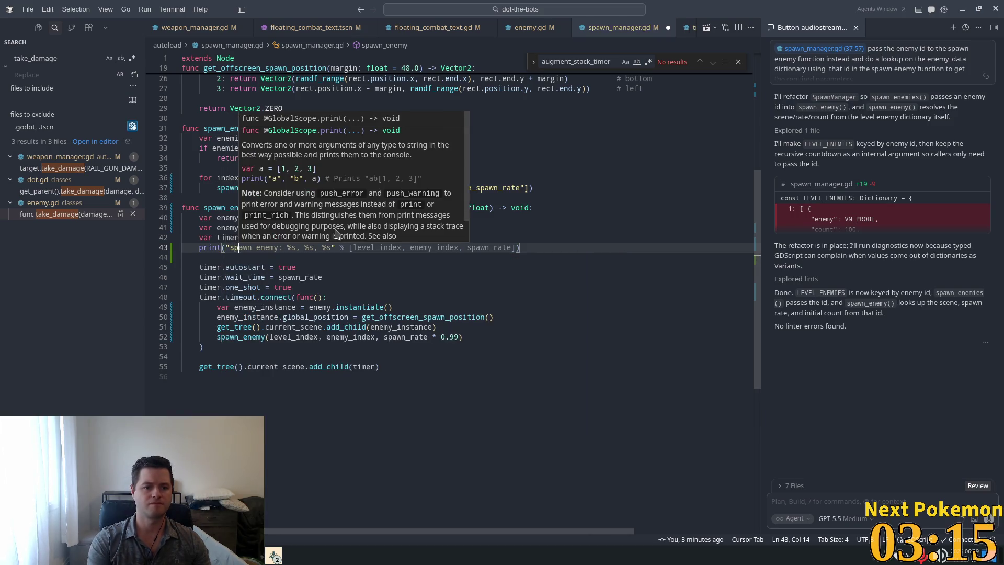
type("awn rate: %s\" % spawn_rate")
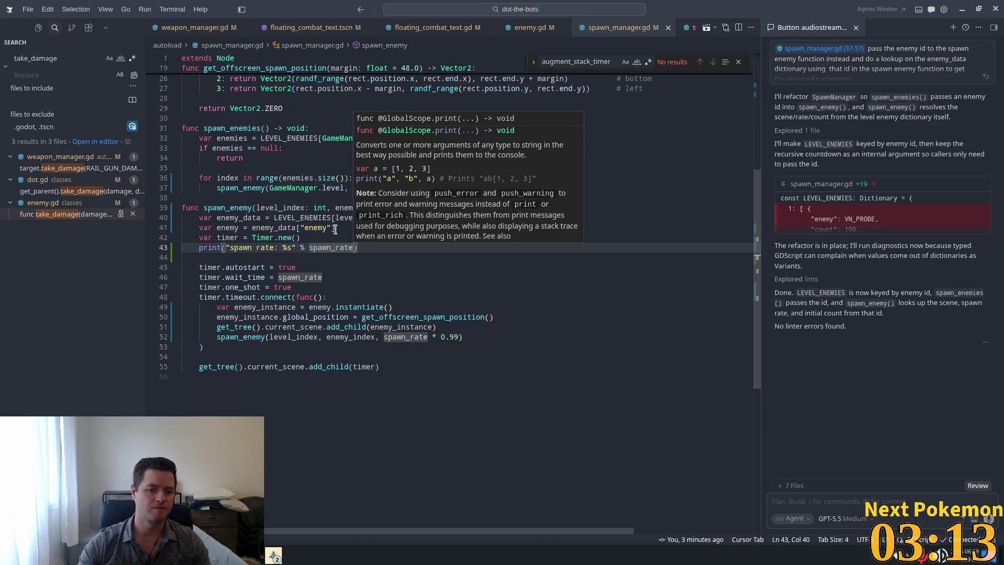
key("Escape")
key("alt+Tab")
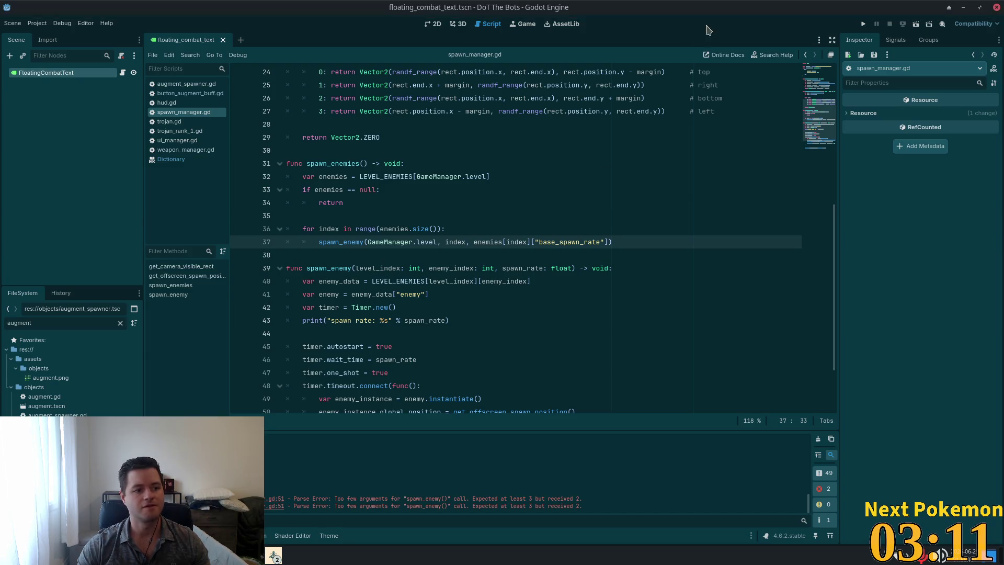
Run the DoT The Bots project to reach its title menu
left_click(862, 26)
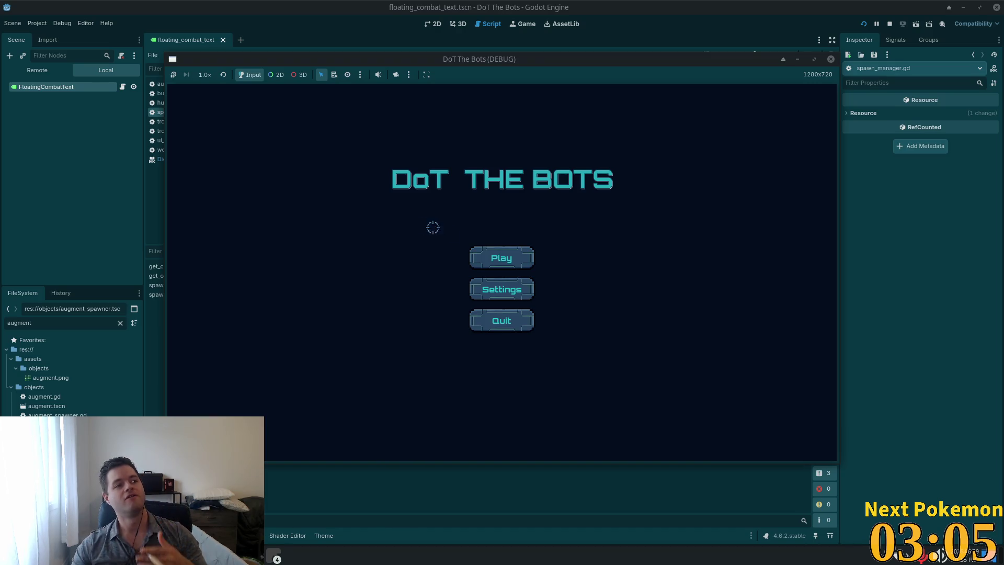
Start a new game, buy the top upgrade in the tree, and resume play
left_click(480, 258)
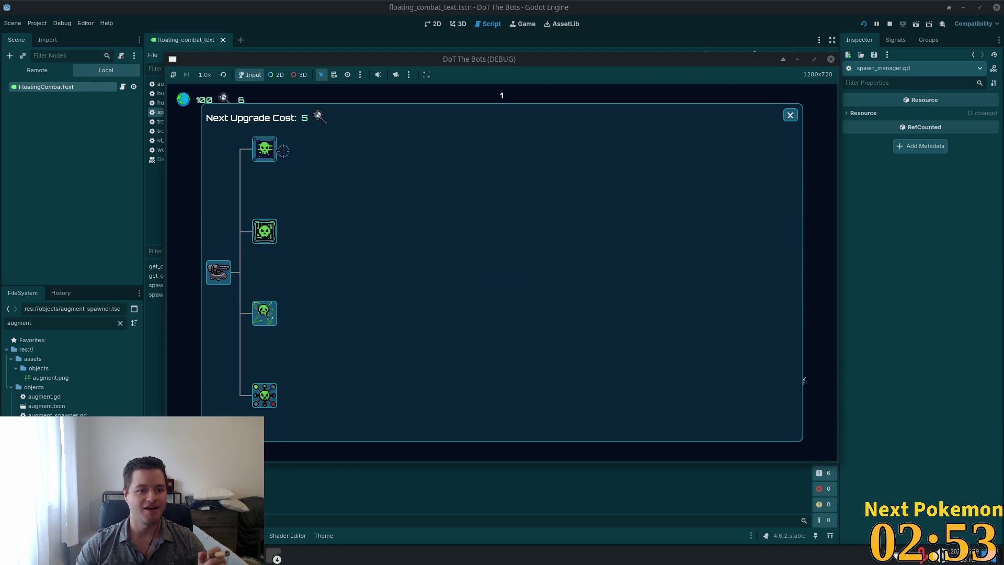
left_click(267, 149)
left_click(789, 115)
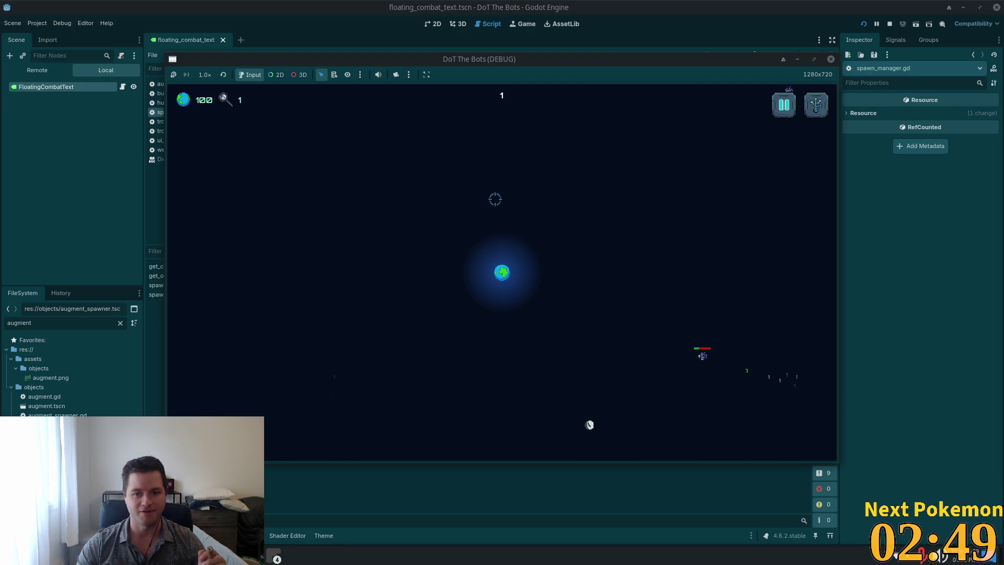
Fire at enemies around the planet to watch the floating damage numbers pop and fade
left_click(755, 117)
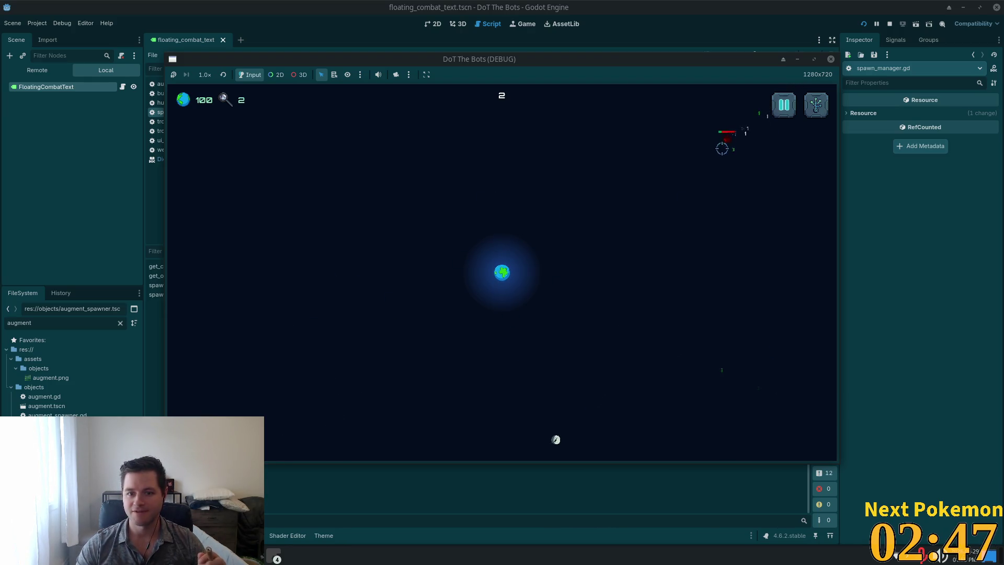
left_click(323, 426)
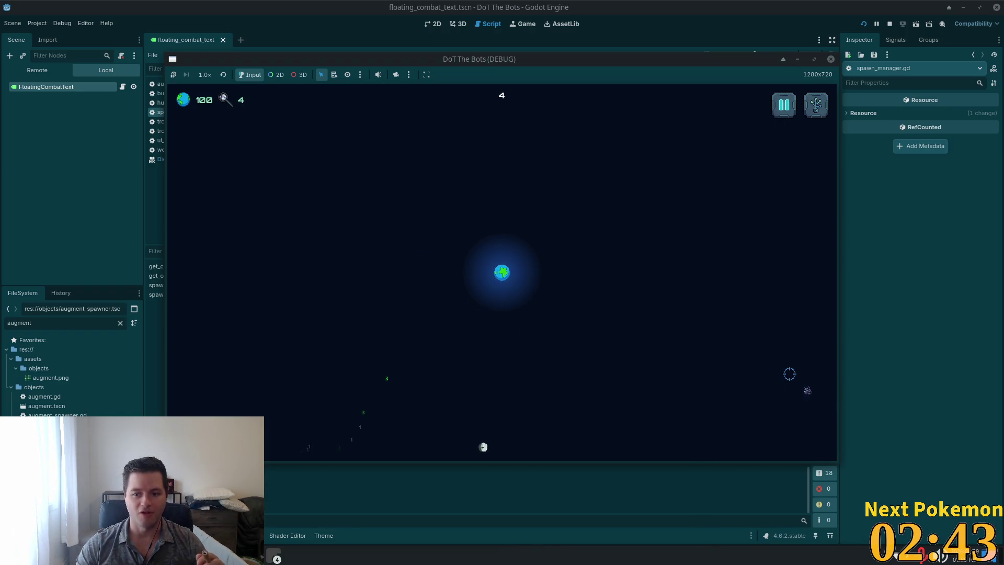
left_click(768, 379)
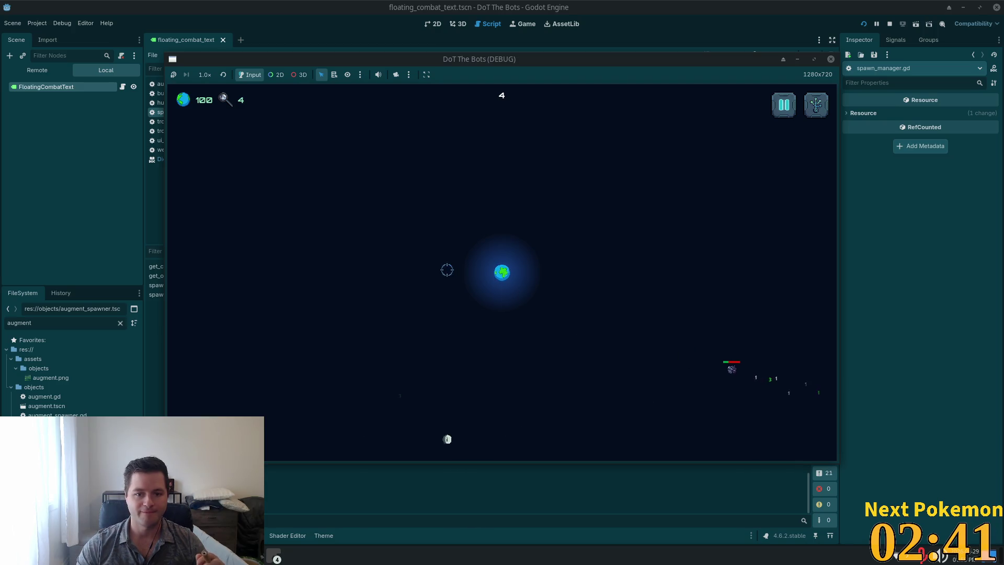
left_click(412, 130)
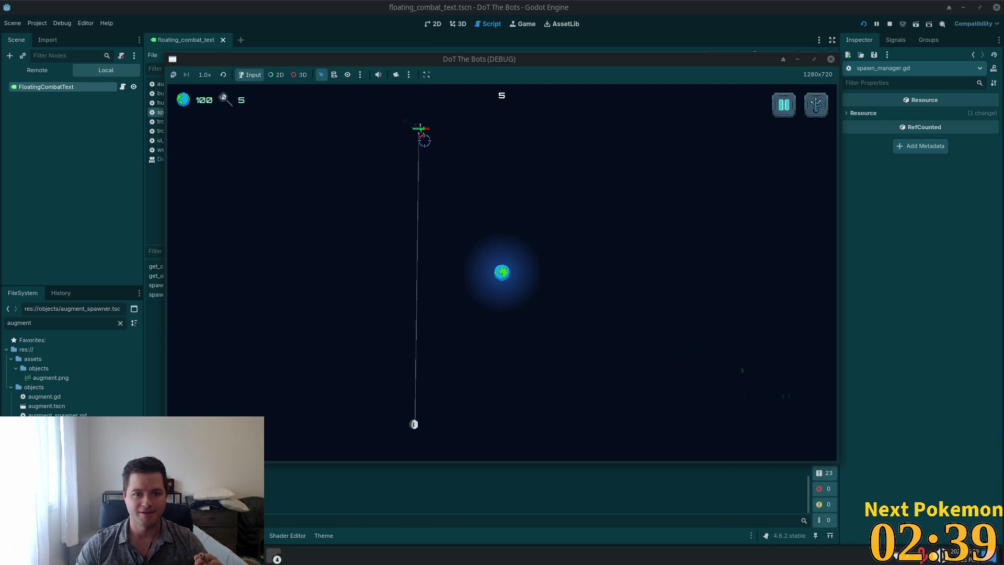
left_click(224, 339)
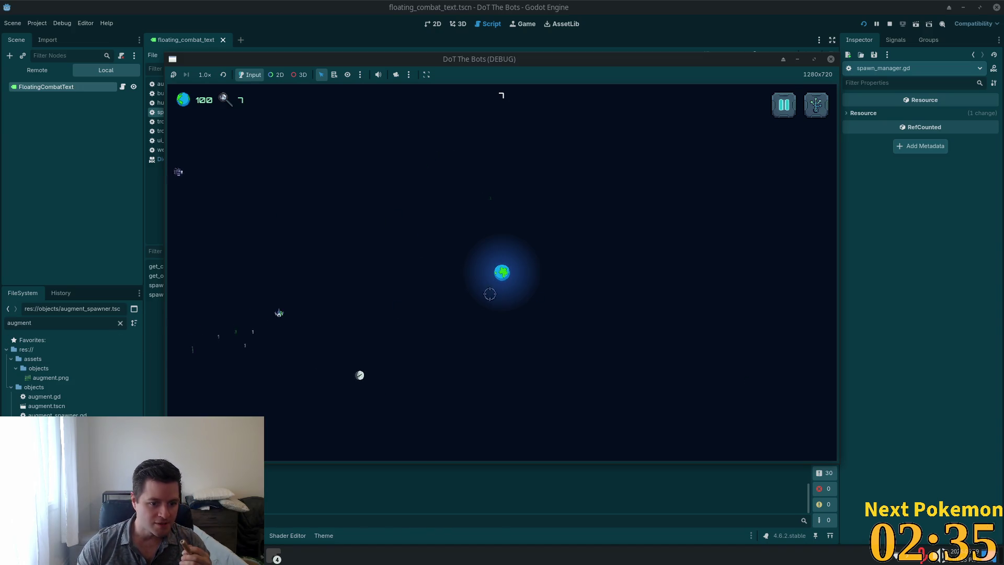
left_click(197, 172)
left_click(233, 188)
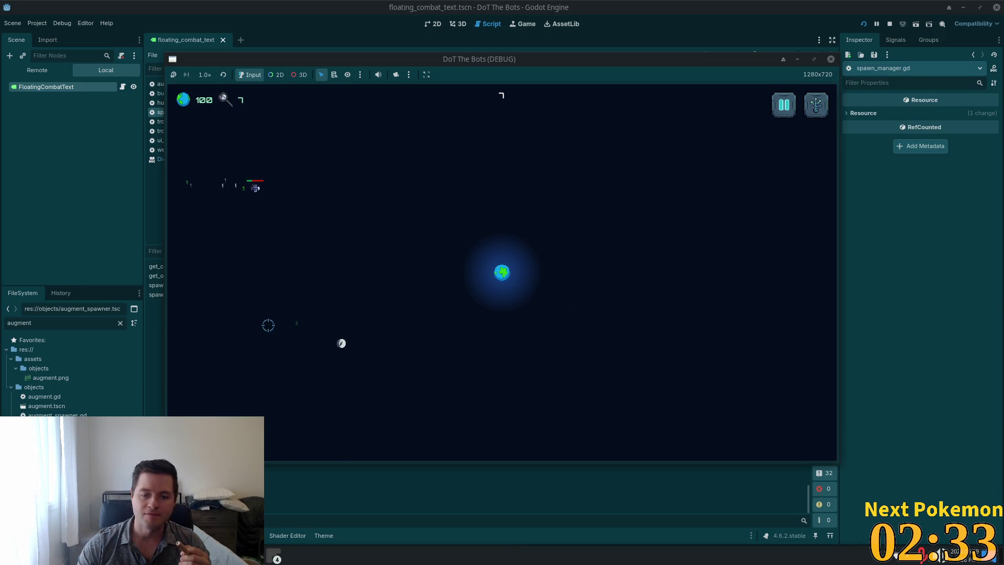
left_click(303, 102)
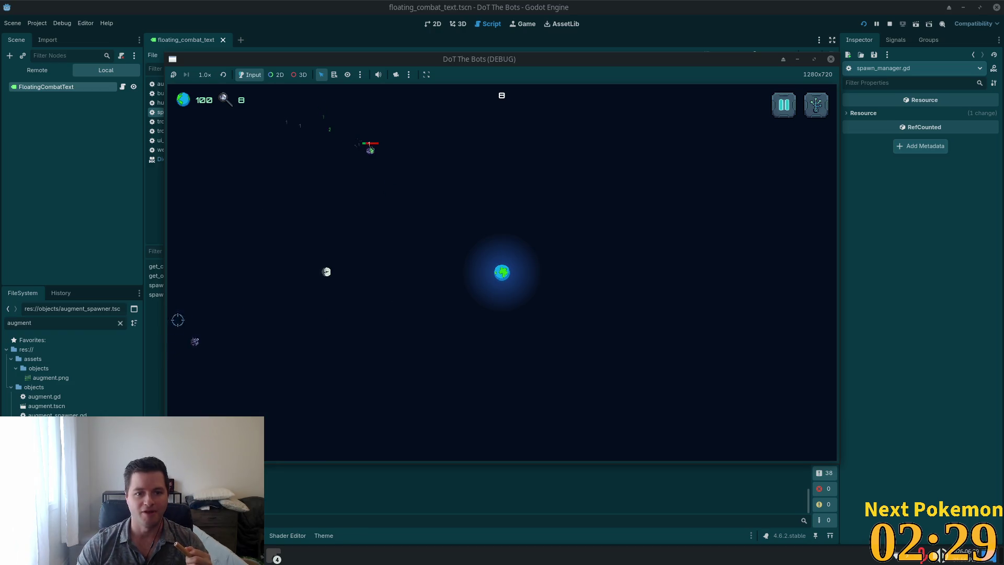
left_click(215, 330)
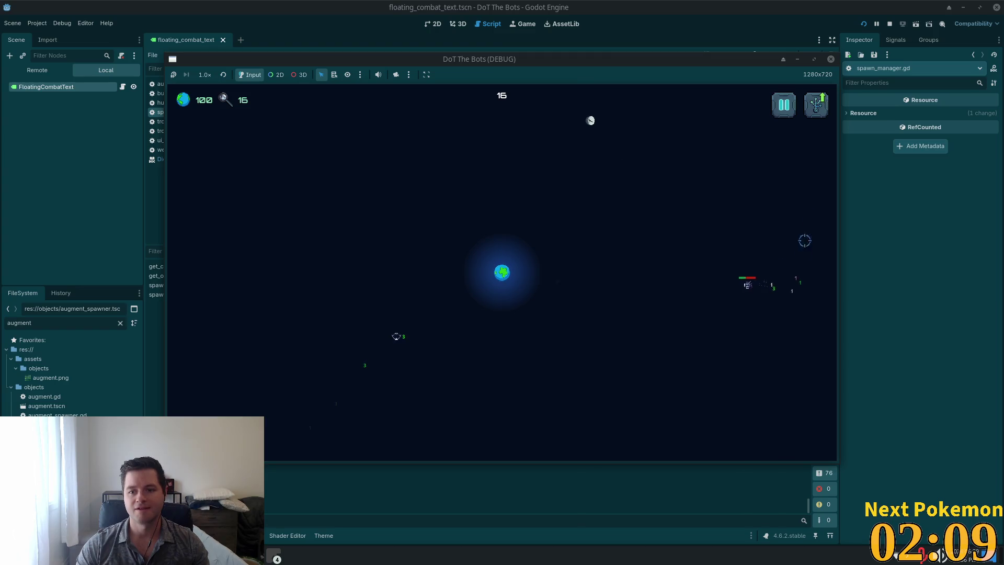
Buy an upgrade from the upgrade tree, close it, and play on until game over
left_click(827, 121)
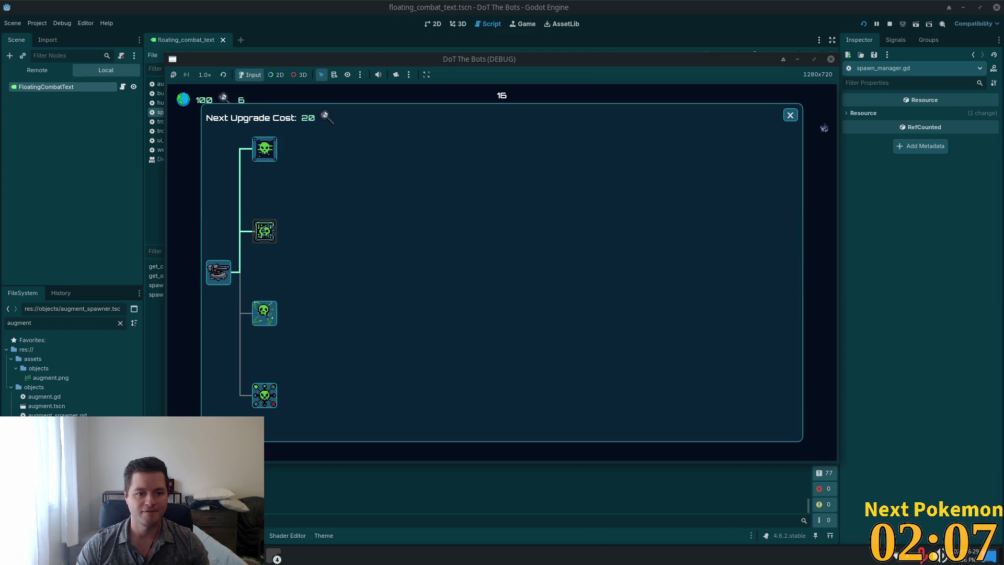
left_click(790, 116)
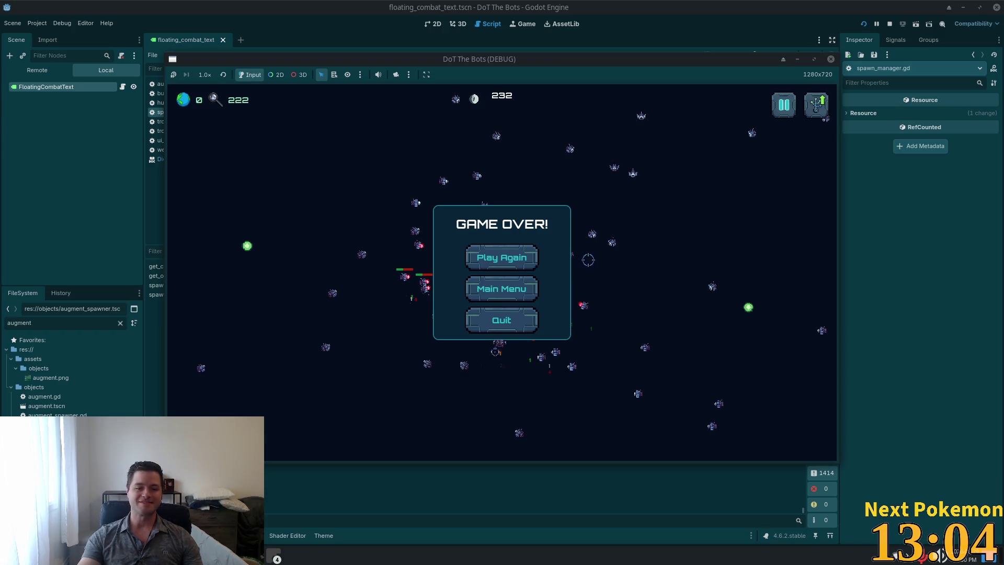
Stop the game and locate the FloatingCombatText node in the Scene dock
left_click(607, 5)
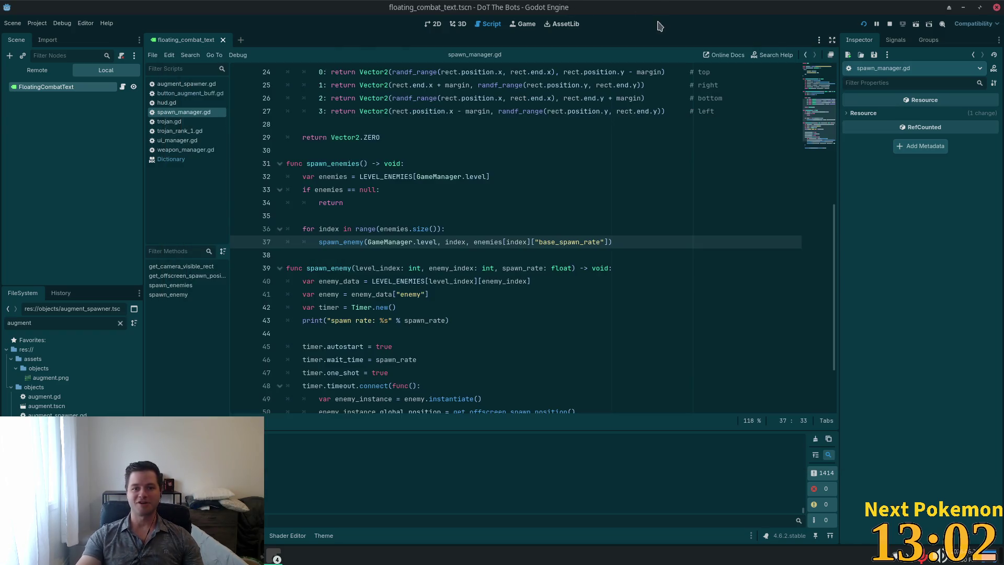
scroll(414, 259, "up", 2)
key("shift+alt+o")
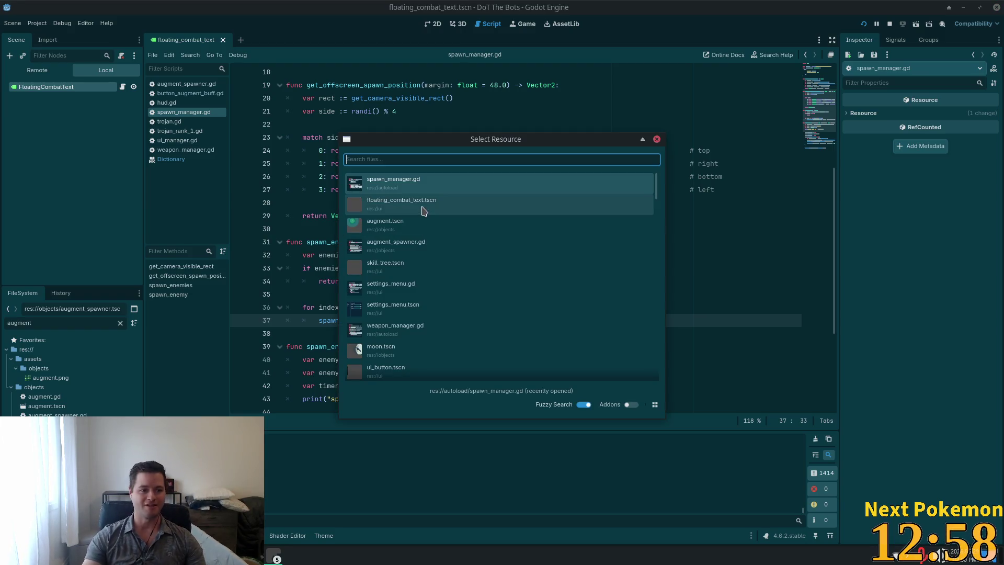
key("Escape")
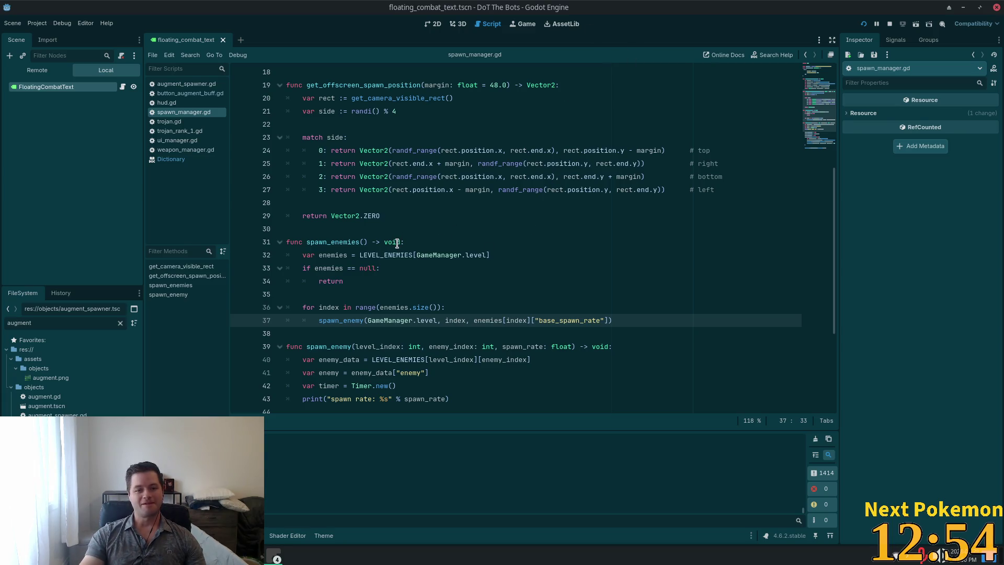
left_click(409, 150)
scroll(357, 216, "up", 6)
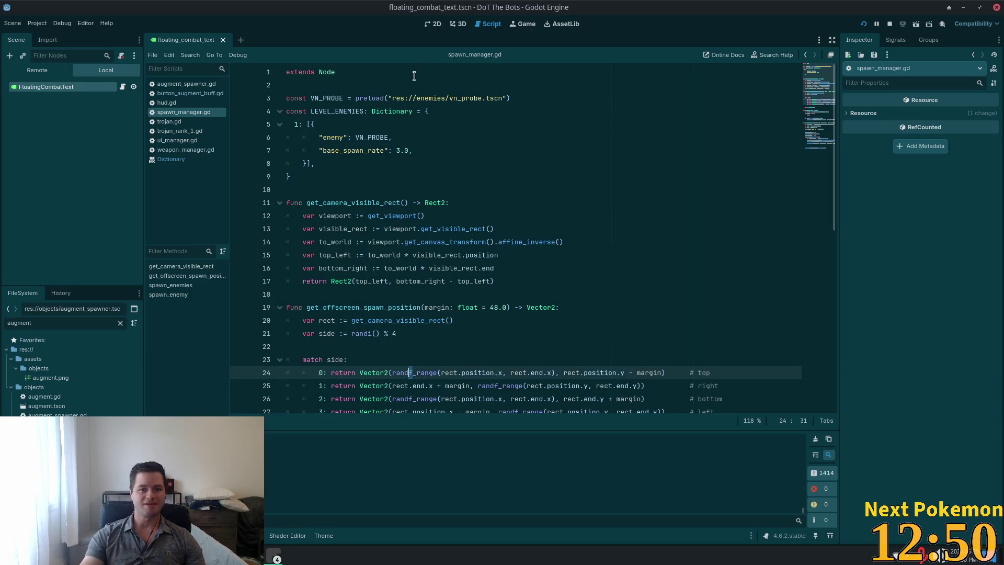
left_click(416, 111)
Open floating_combat_text.gd and edit the lifetime export on line 3 from 3.0 to 1.5
left_click(122, 87)
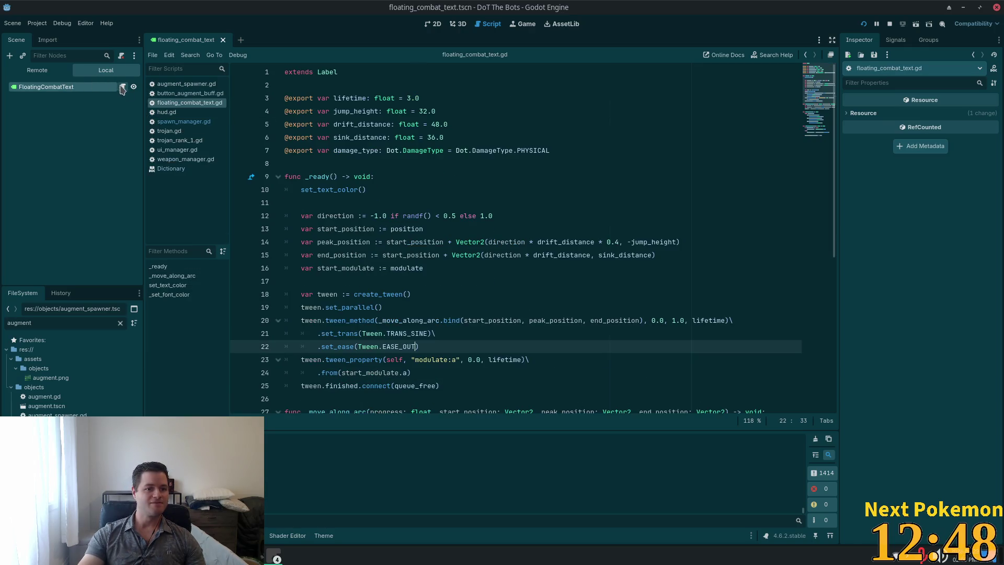
scroll(594, 228, "down", 1)
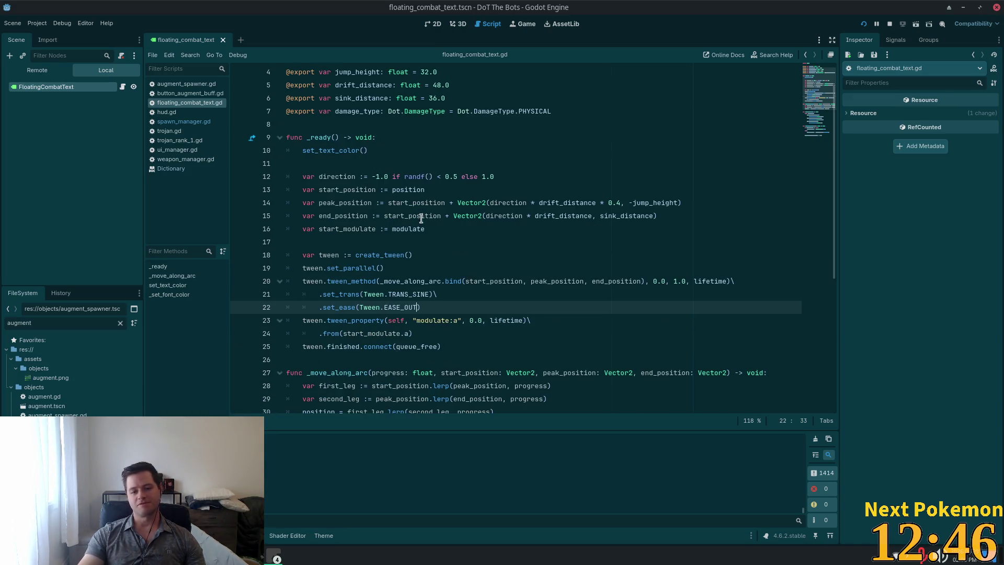
scroll(419, 223, "down", 5)
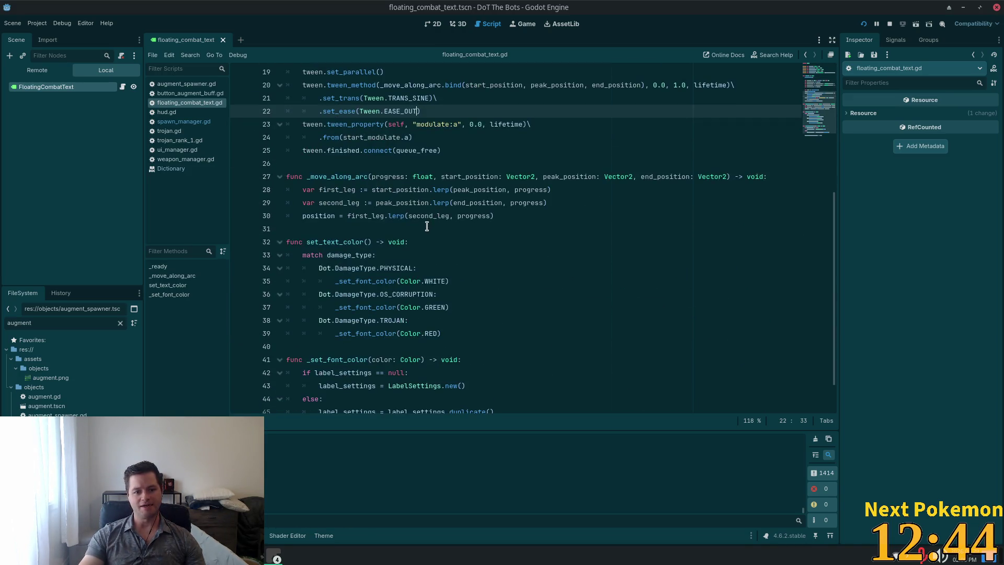
scroll(427, 226, "down", 1)
scroll(413, 274, "up", 7)
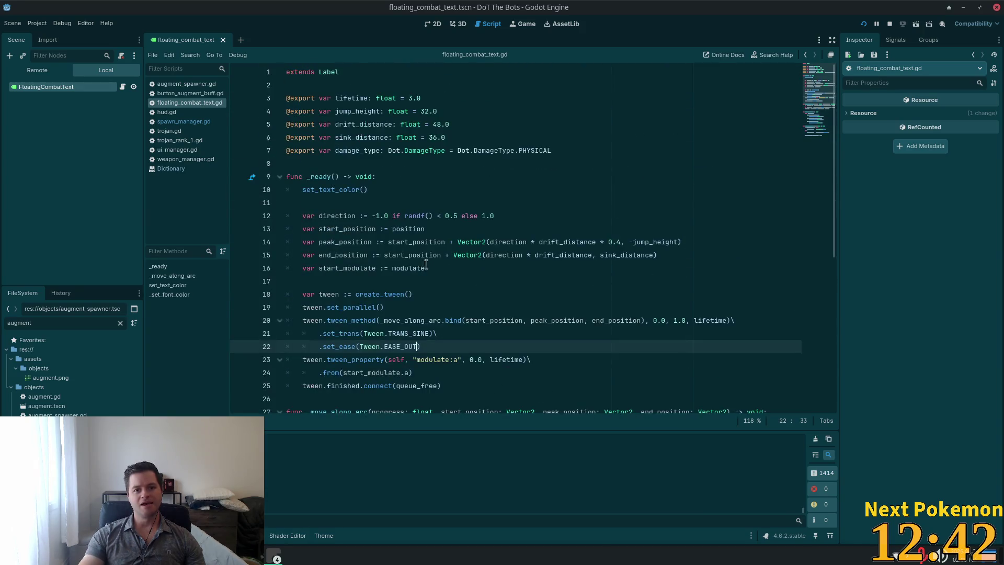
double_click(352, 98)
left_click(404, 98)
type("1")
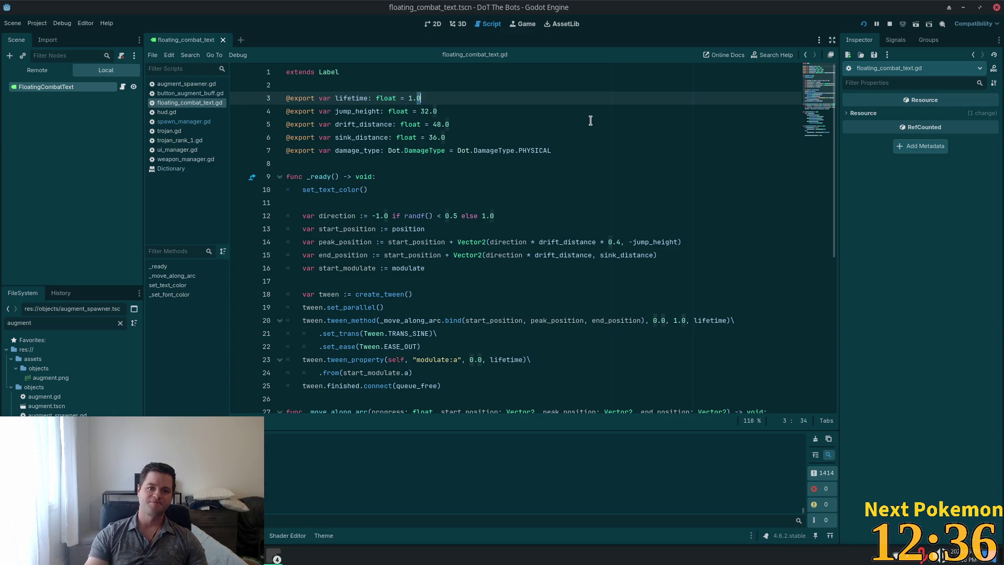
Relaunch the project and start a new game from the main menu
type("5")
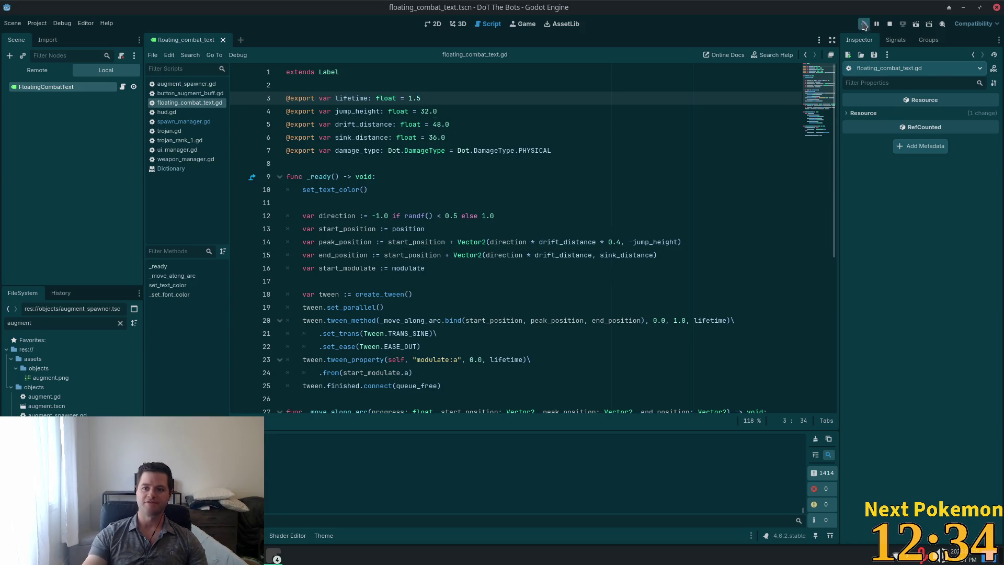
left_click(863, 24)
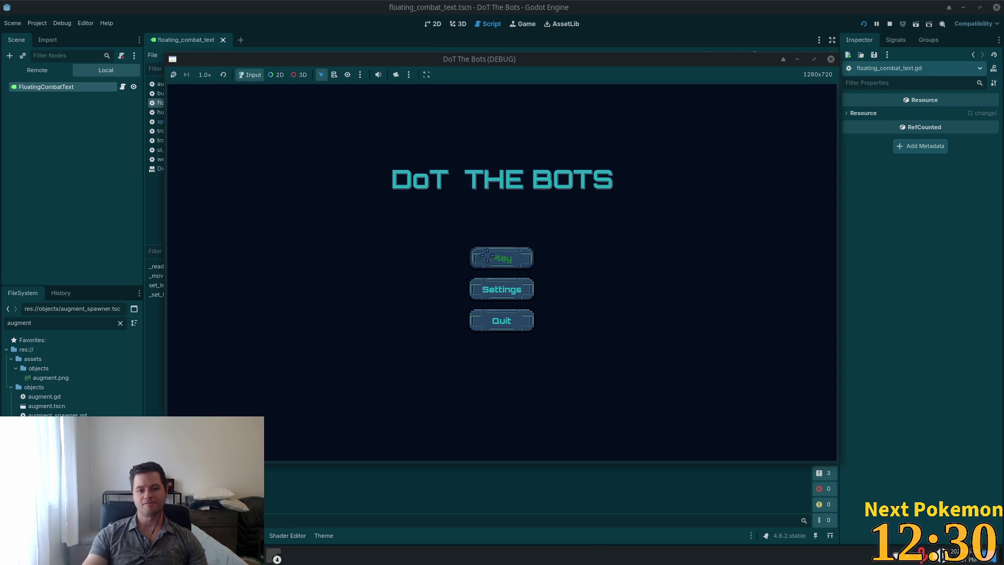
left_click(487, 255)
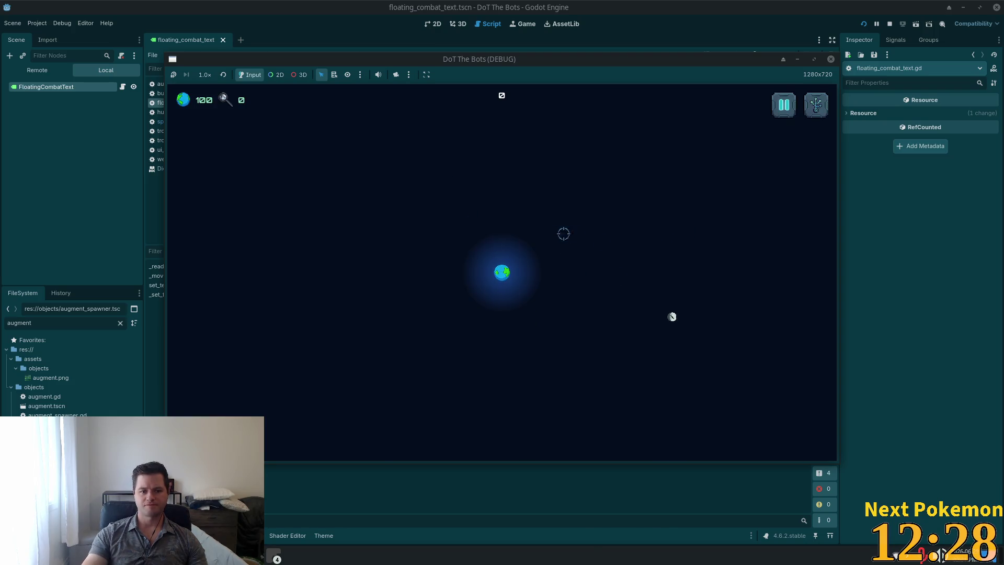
Shoot an enemy to check the shorter-lived damage numbers, then buy an upgrade in the tree
left_click(367, 444)
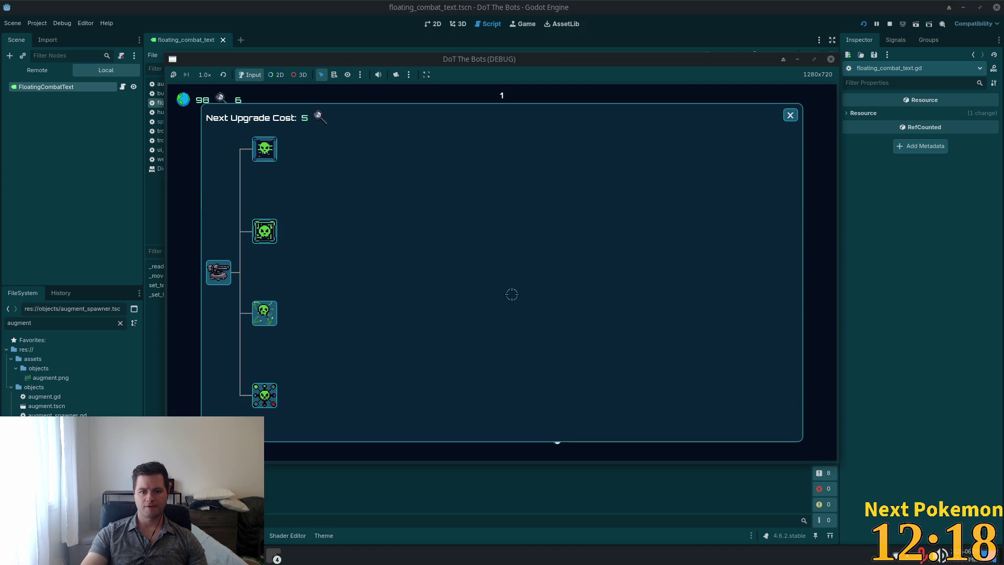
left_click(219, 272)
left_click(790, 115)
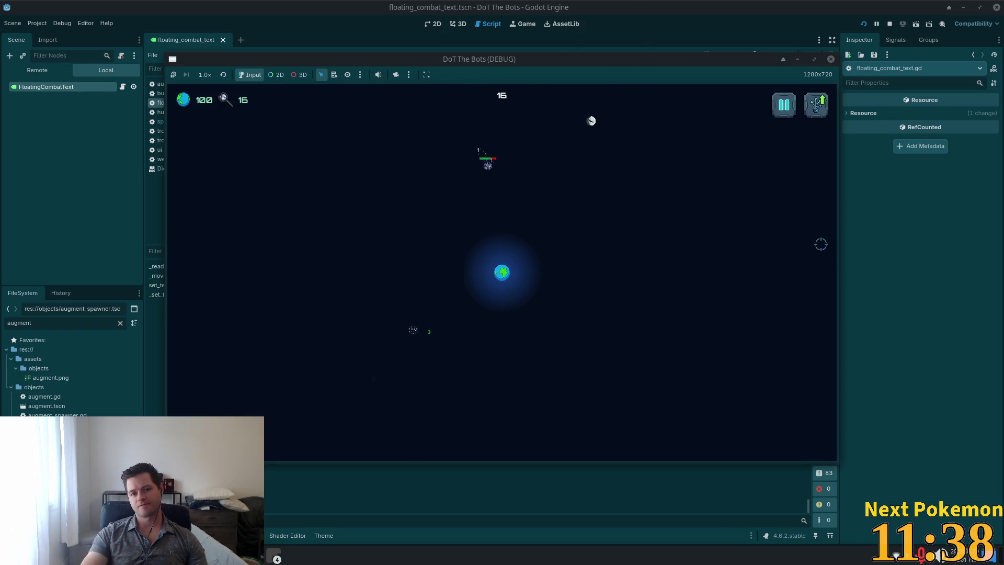
Glance at the upgrade tree, then pause with Esc and quit to the title menu
left_click(816, 105)
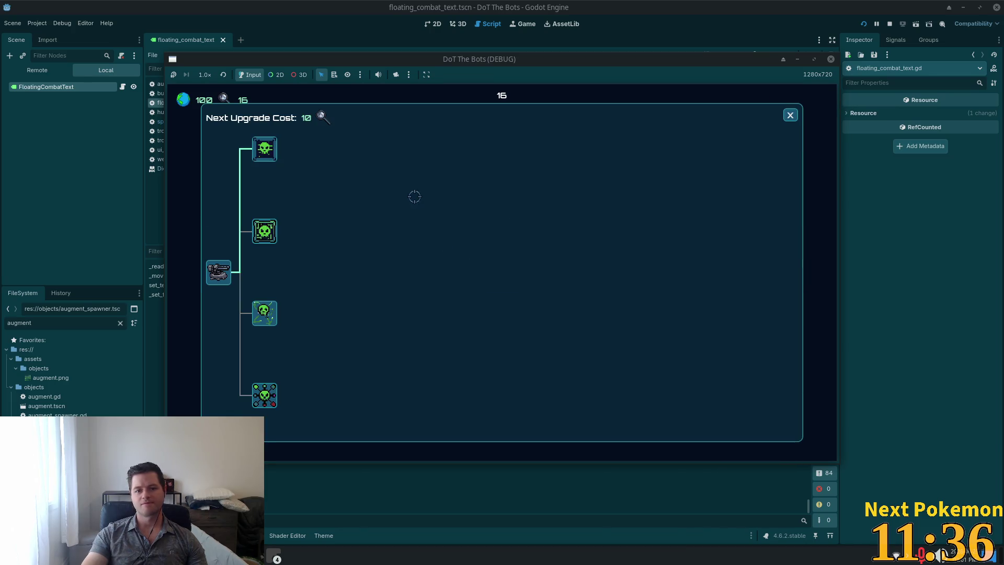
left_click(790, 115)
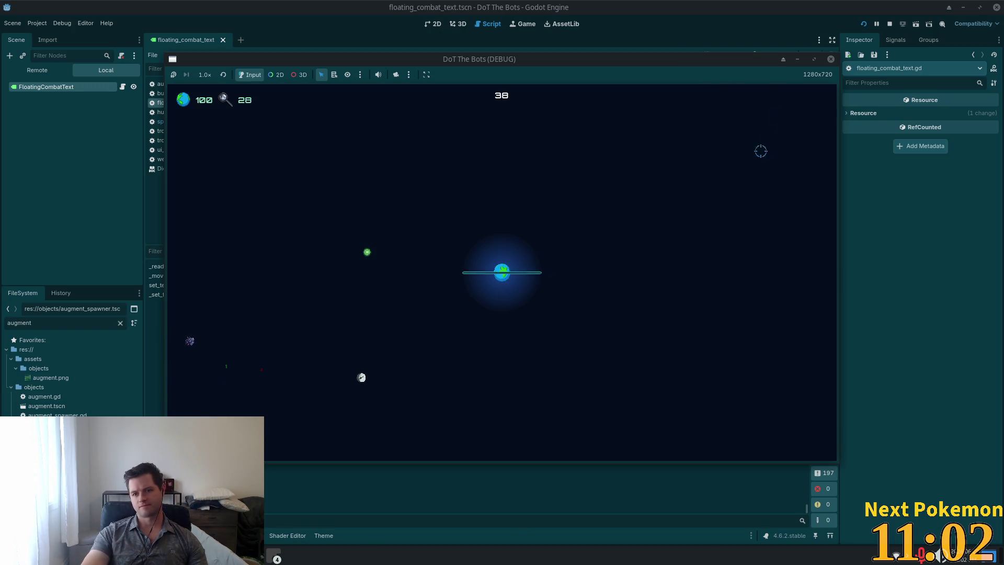
key("Escape")
left_click(497, 309)
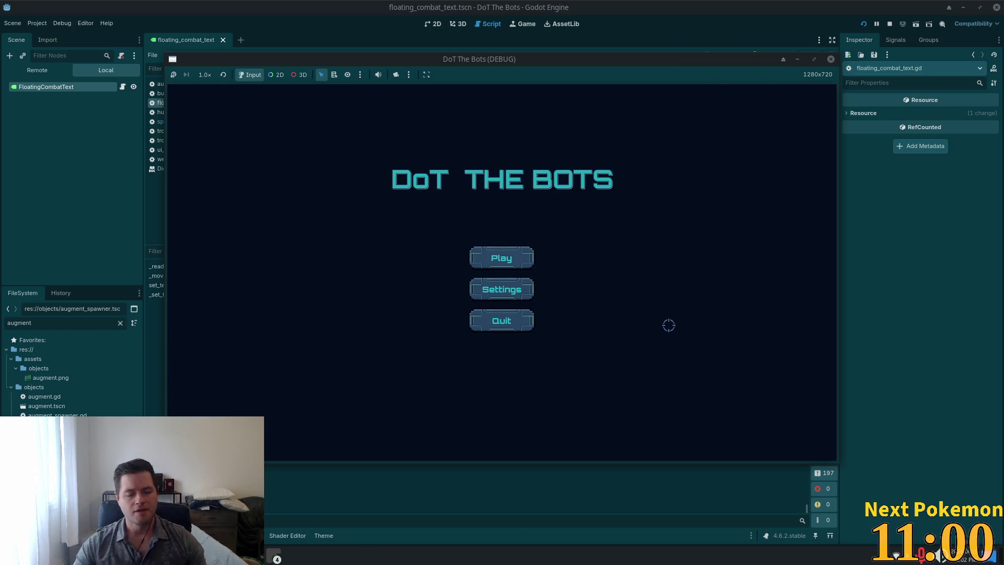
Stop the game and change sink_distance to 10.0 in floating_combat_text.gd
key("F8")
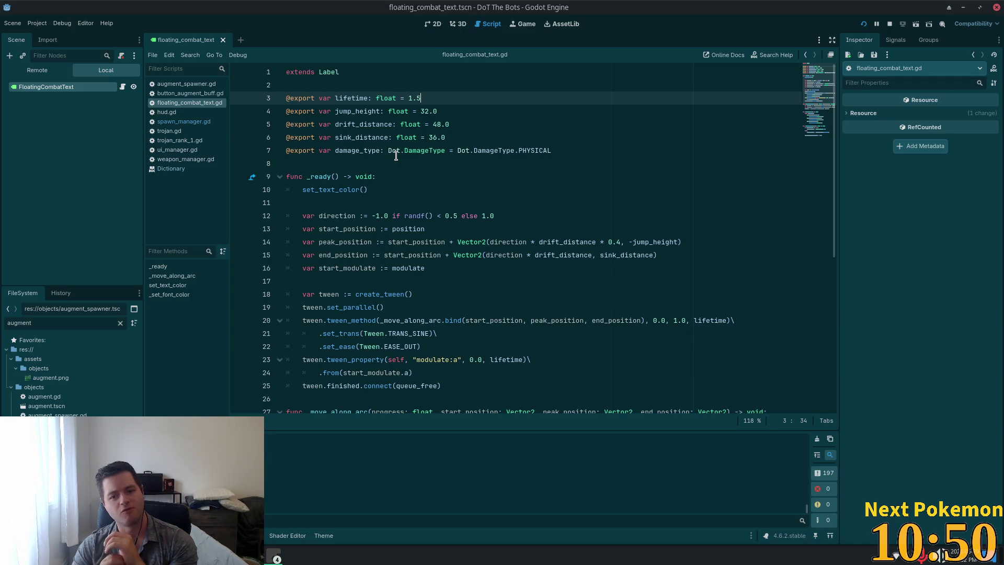
scroll(401, 195, "down", 3)
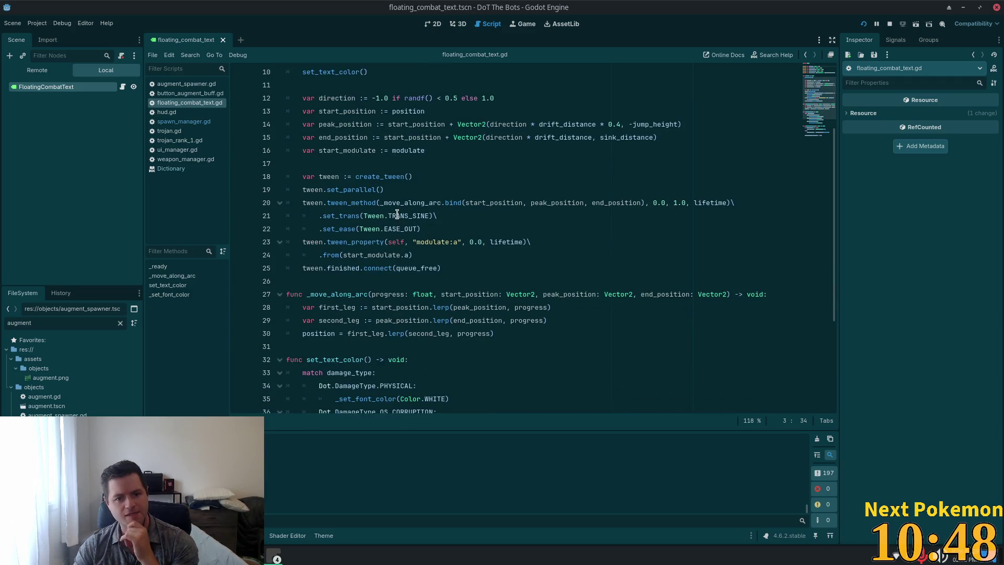
scroll(397, 212, "up", 3)
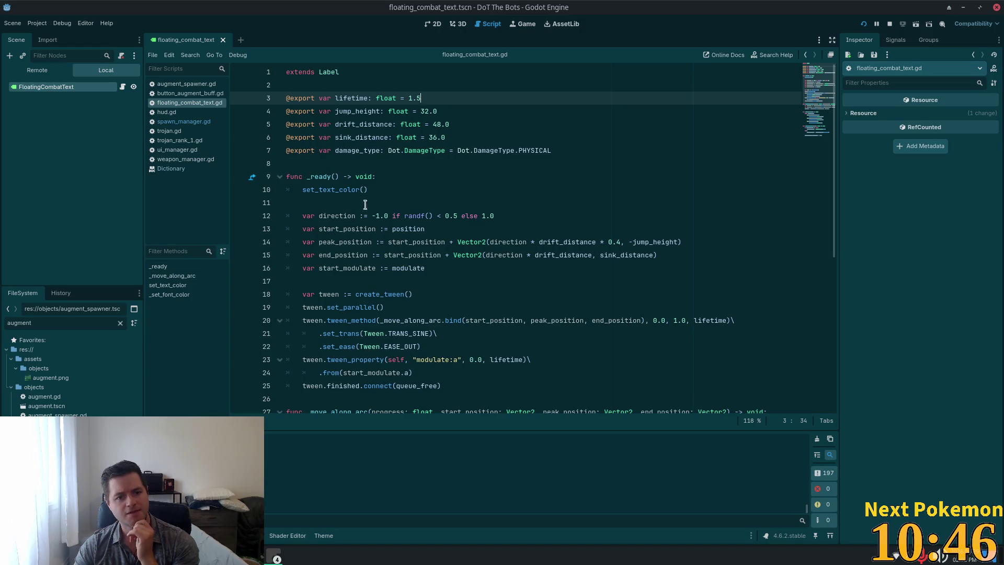
left_click(444, 123)
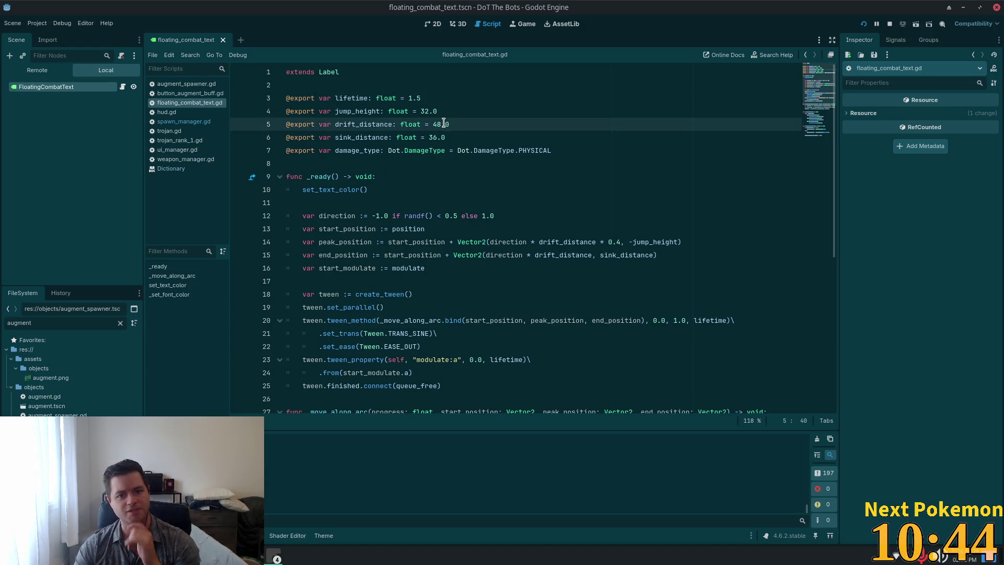
left_click_drag(443, 122, 459, 104)
left_click(441, 136)
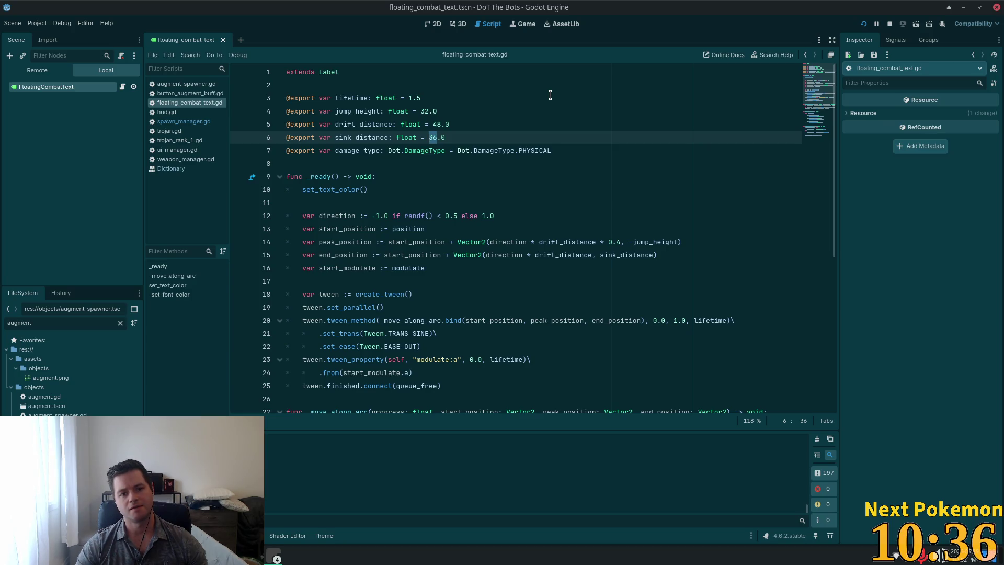
type("10")
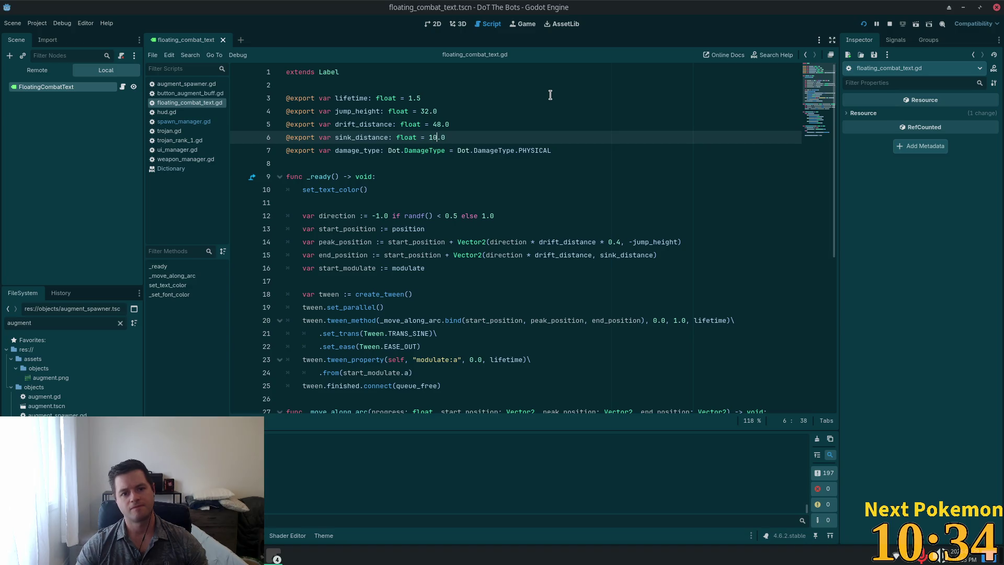
Change drift_distance from 48 to 24.0 and run the project with F5
left_click_drag(442, 124, 430, 124)
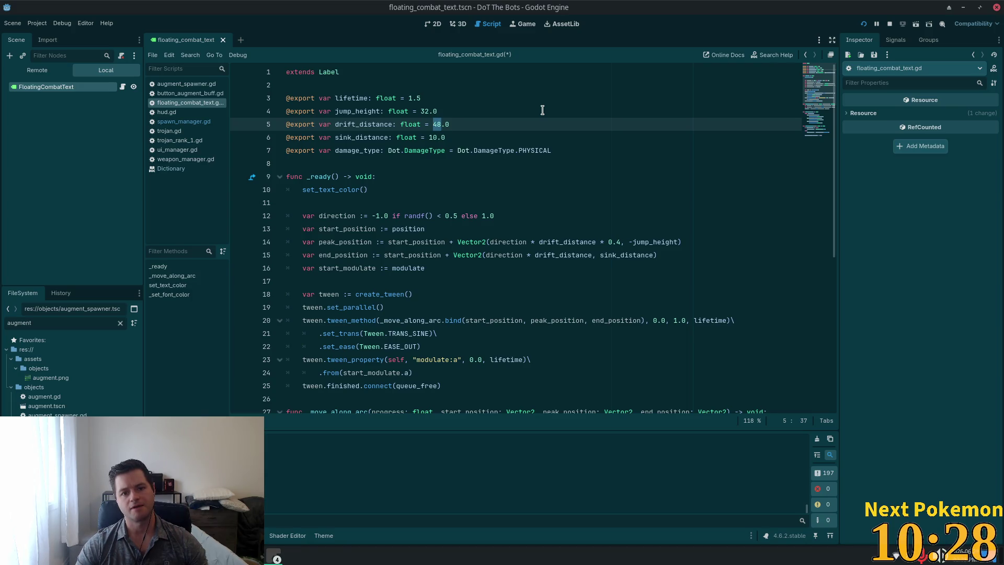
type("24")
key("F5")
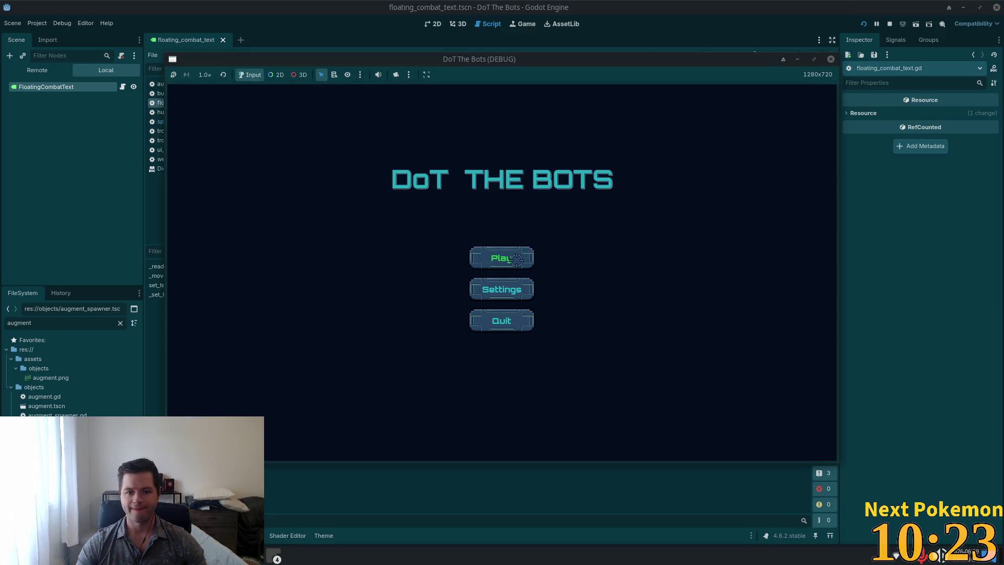
Start a round with Play, view the upgrade tree briefly, and resume playing
left_click(516, 259)
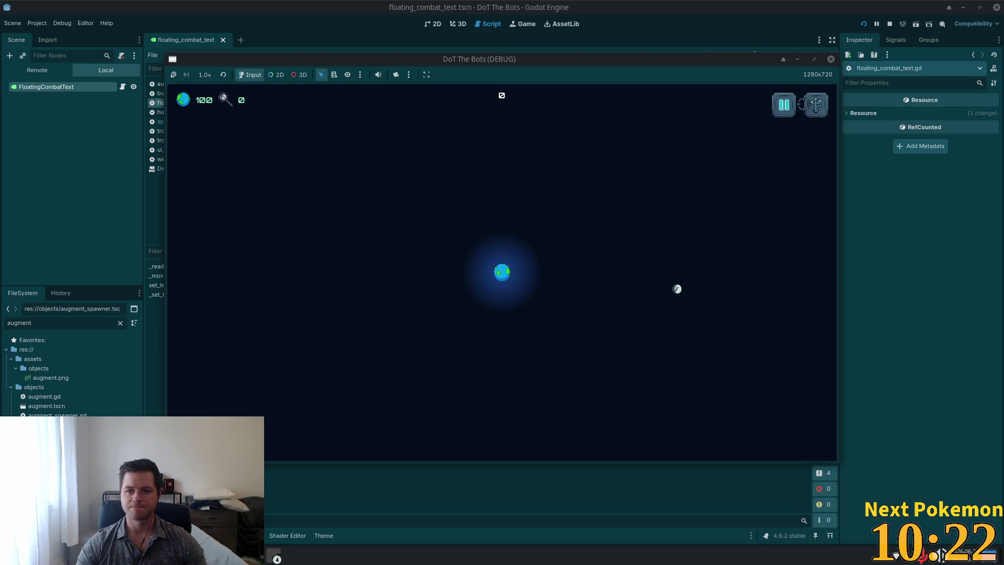
left_click(814, 104)
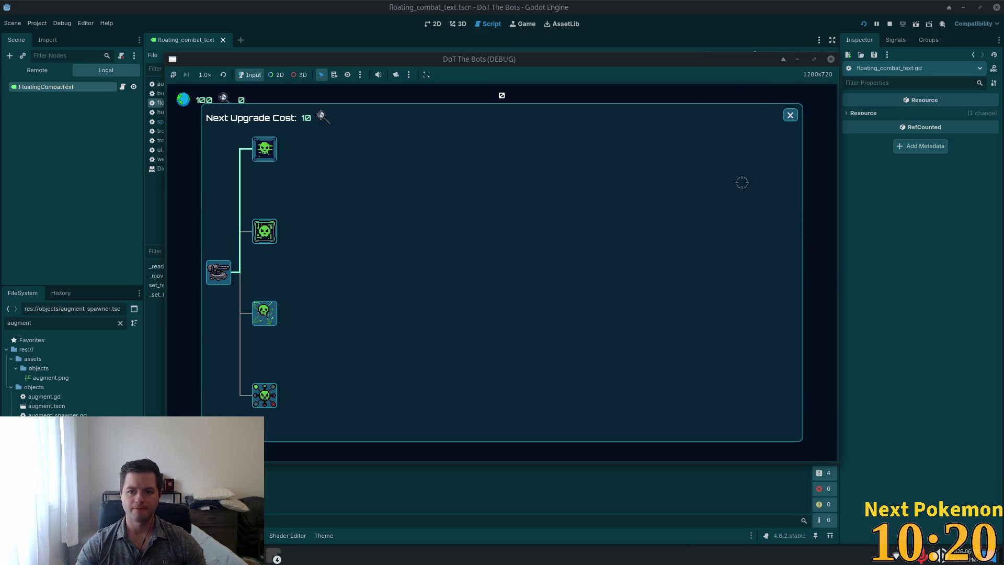
left_click(790, 115)
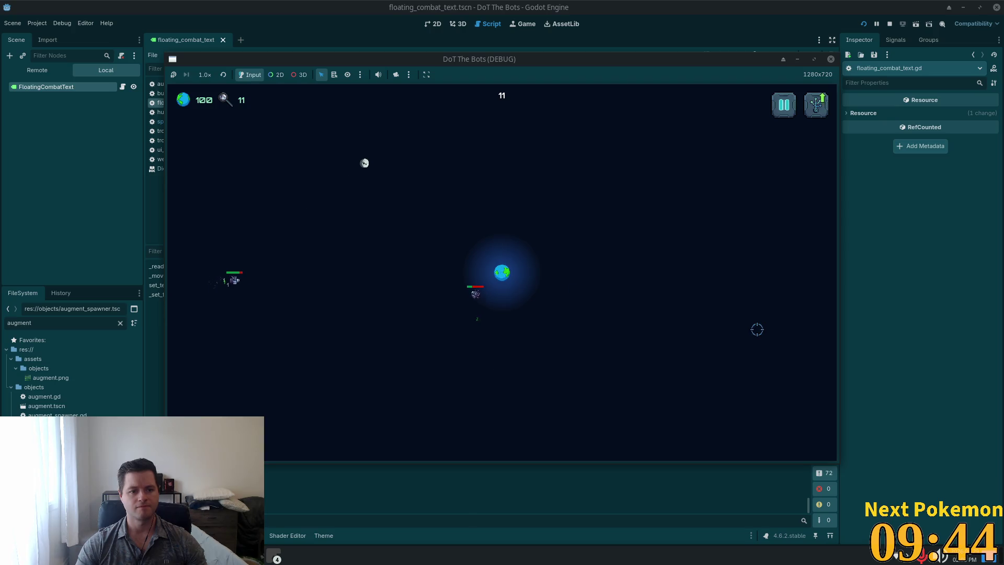
Back in floating_combat_text.gd, inspect the line-23 tween_property fading modulate:a over lifetime
key("alt+Tab")
left_click_drag(453, 150, 447, 137)
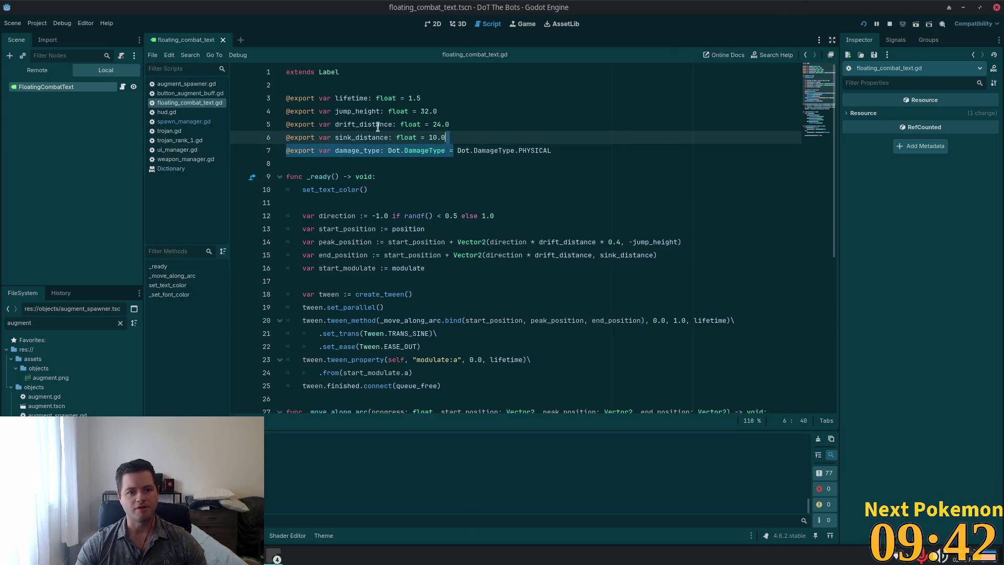
left_click(356, 137)
left_click(369, 99)
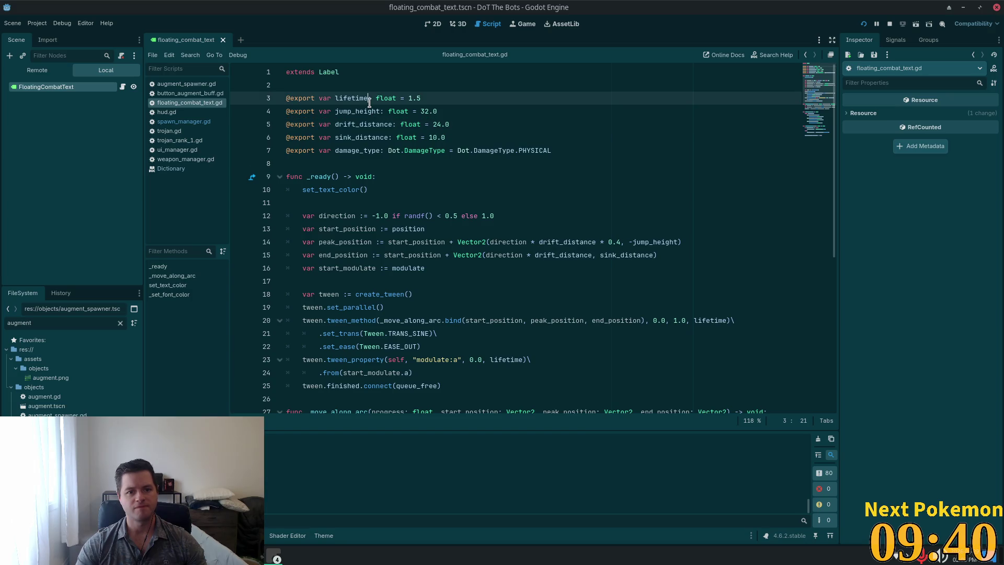
scroll(455, 181, "down", 4)
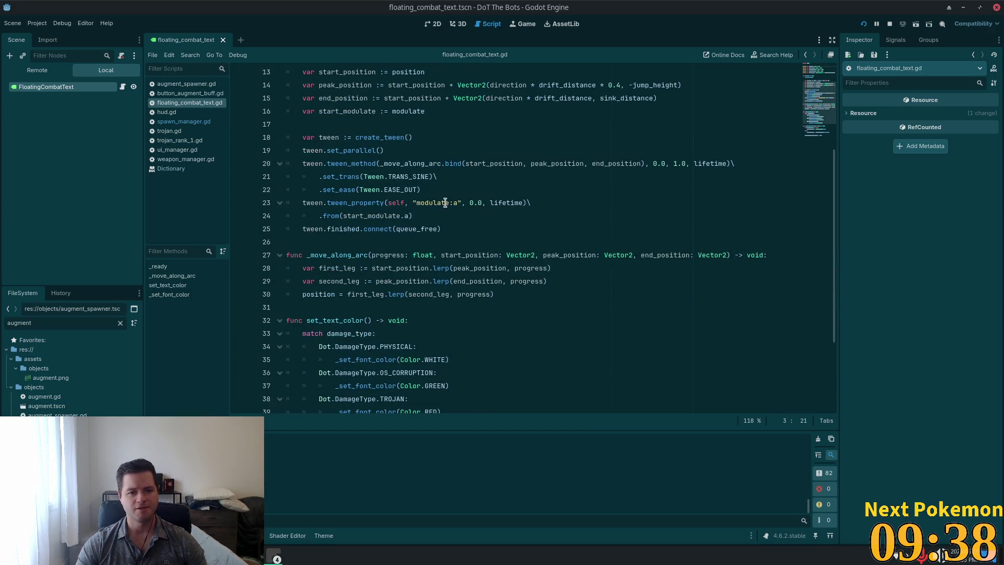
double_click(343, 203)
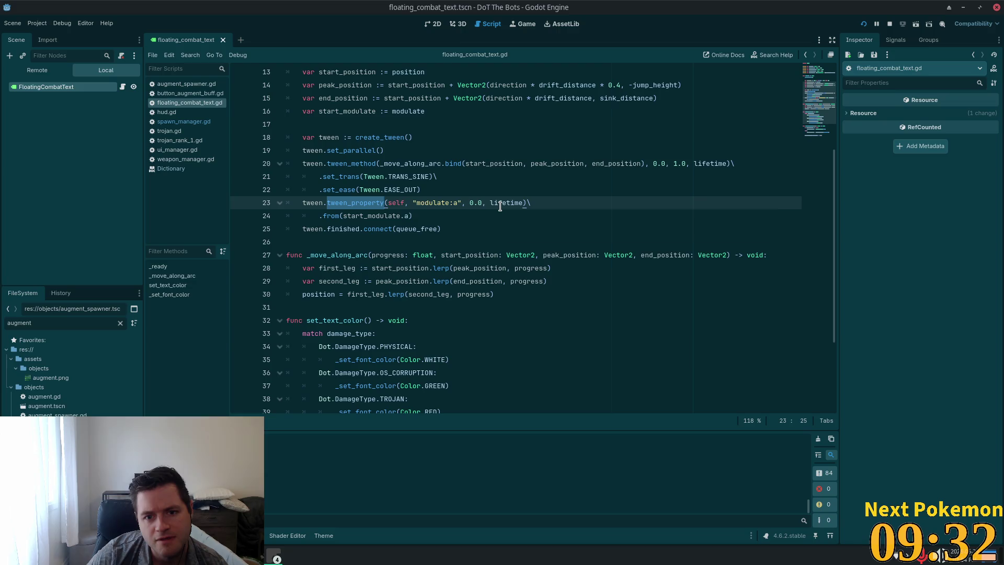
mouse_move(501, 207)
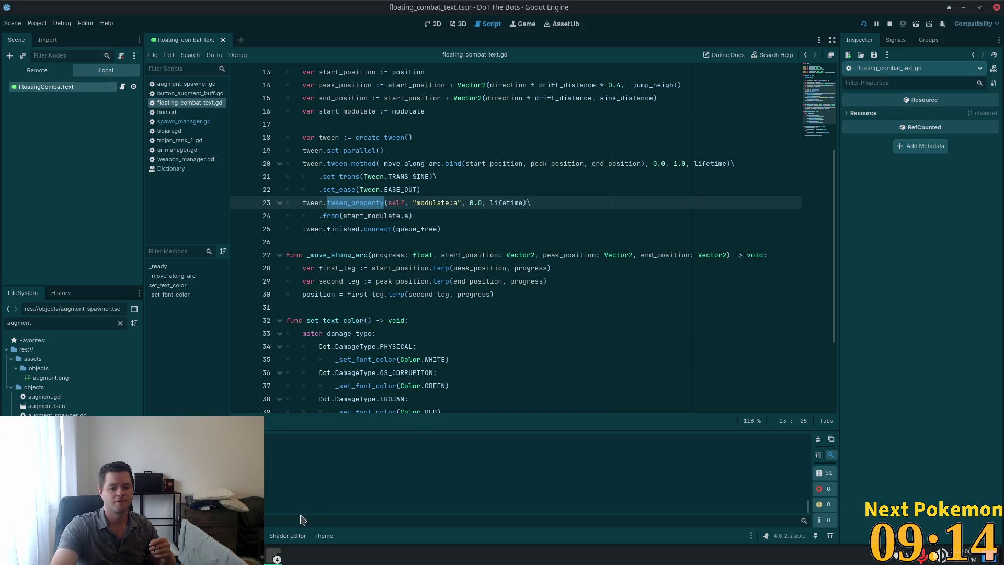
Bring the running game window to the front and play a fresh run until Game Over
left_click(273, 554)
left_click(314, 511)
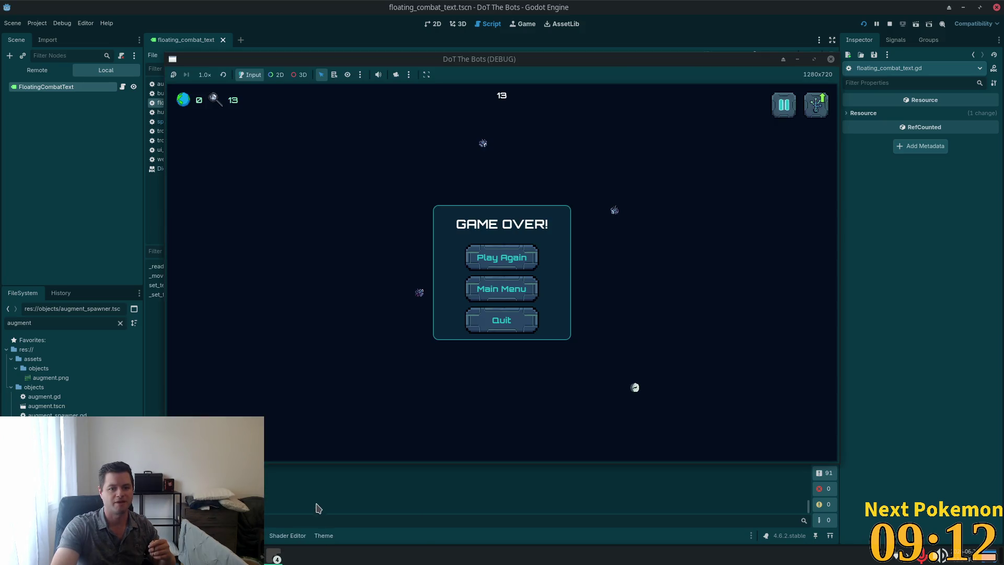
left_click(502, 256)
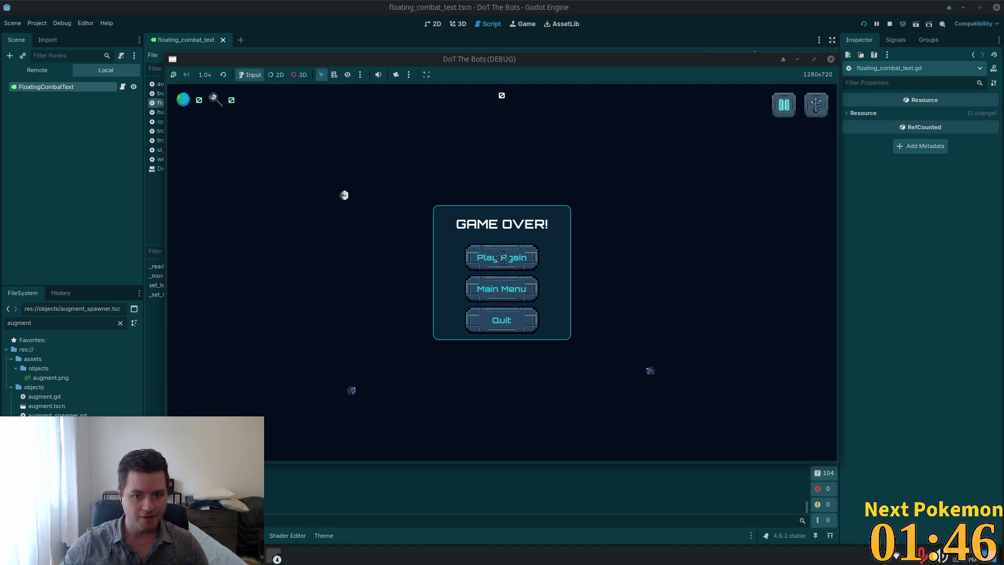
Choose Play Again, buy the second skull upgrade node, and resume the run
left_click(502, 258)
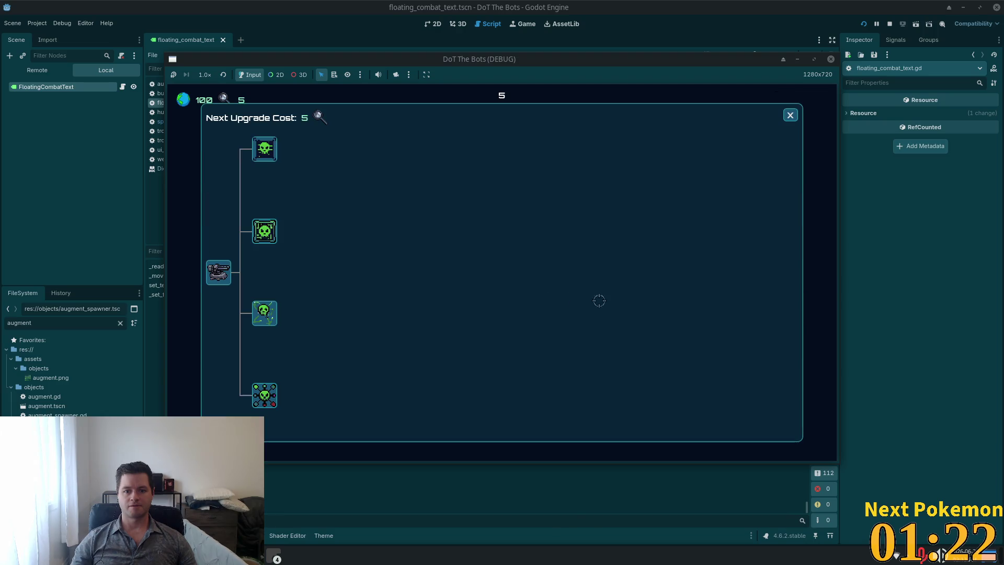
left_click(273, 240)
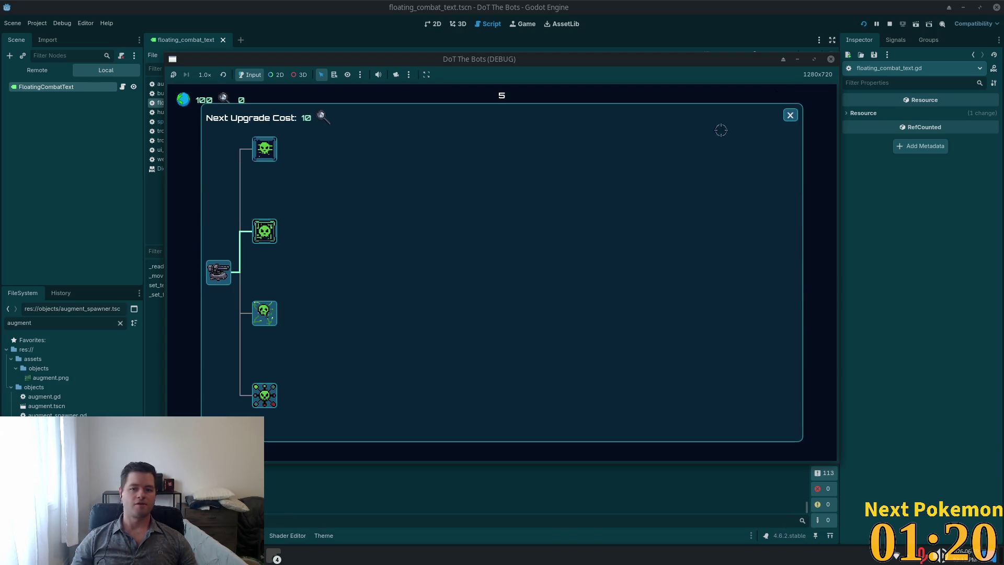
left_click(790, 115)
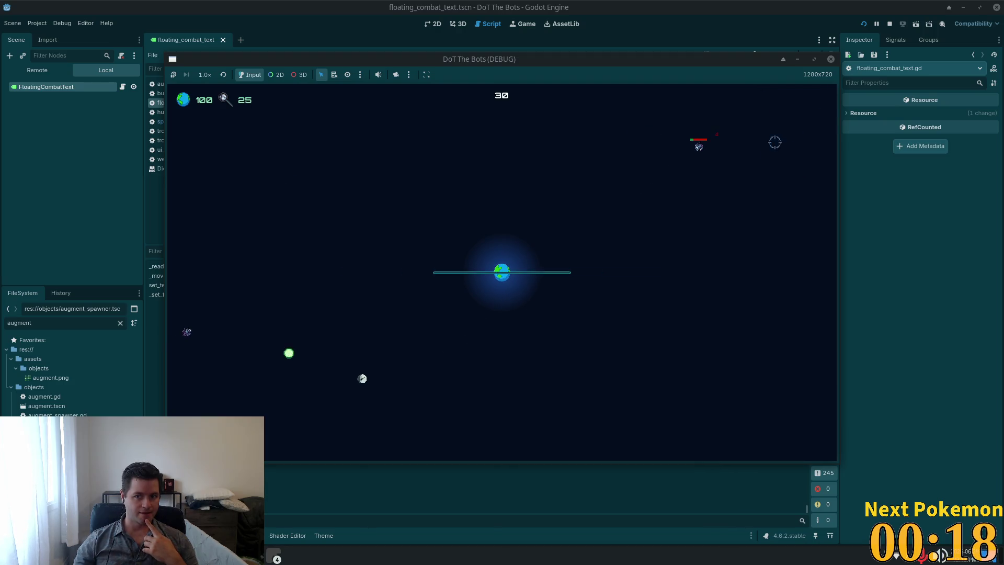
Buy the top skill-tree node, resume playing, then pause the game with Esc
left_click(793, 130)
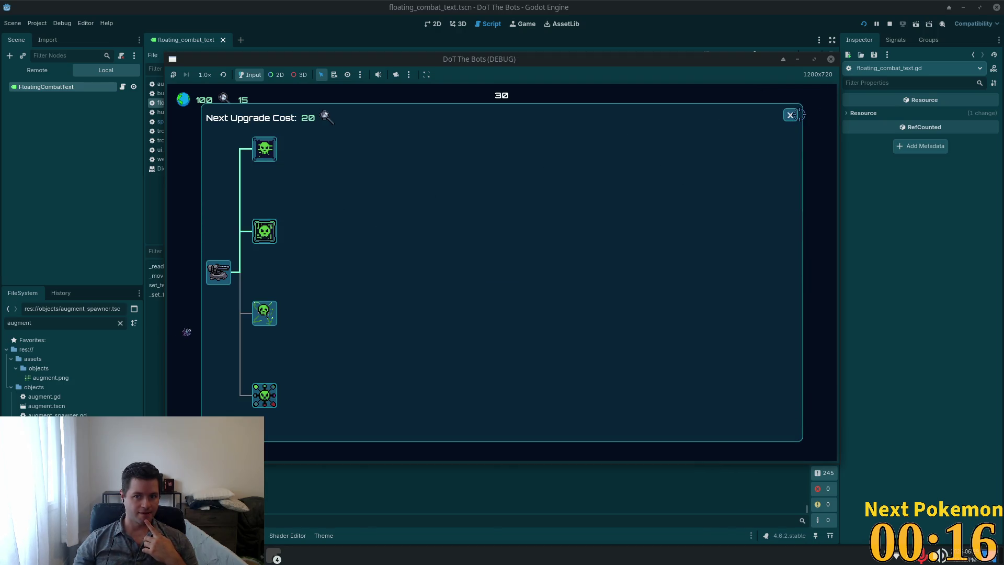
left_click(797, 115)
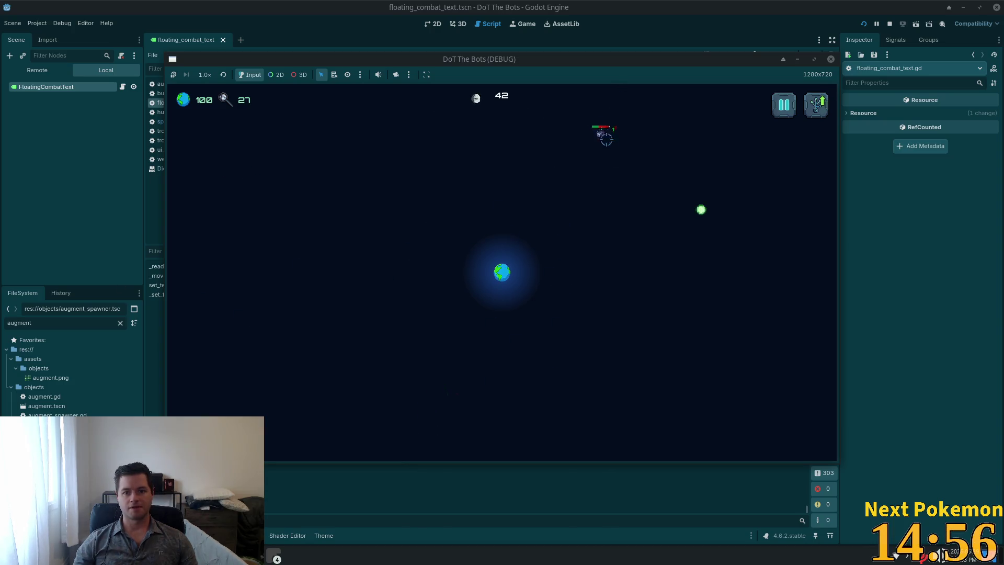
key("Escape")
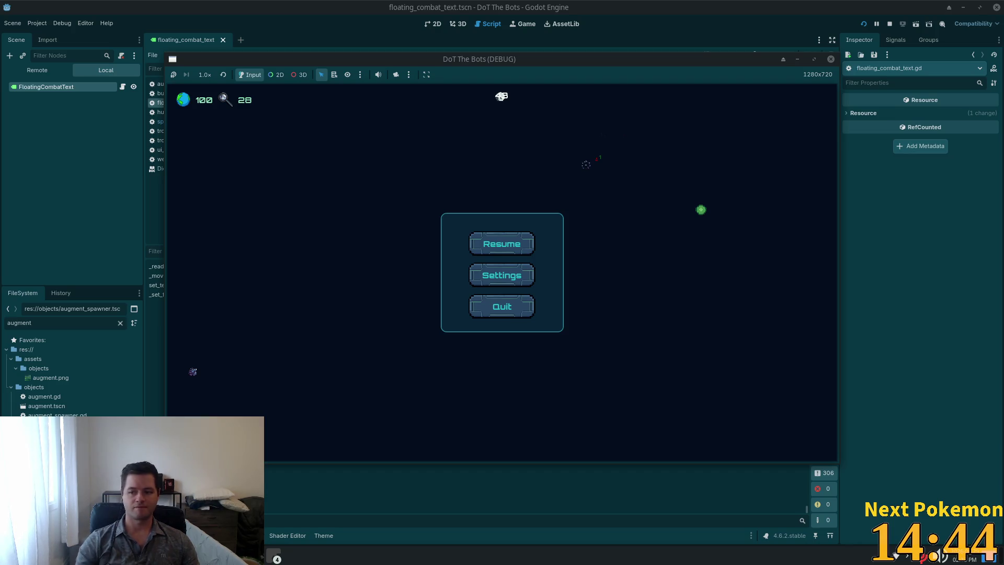
left_click(529, 239)
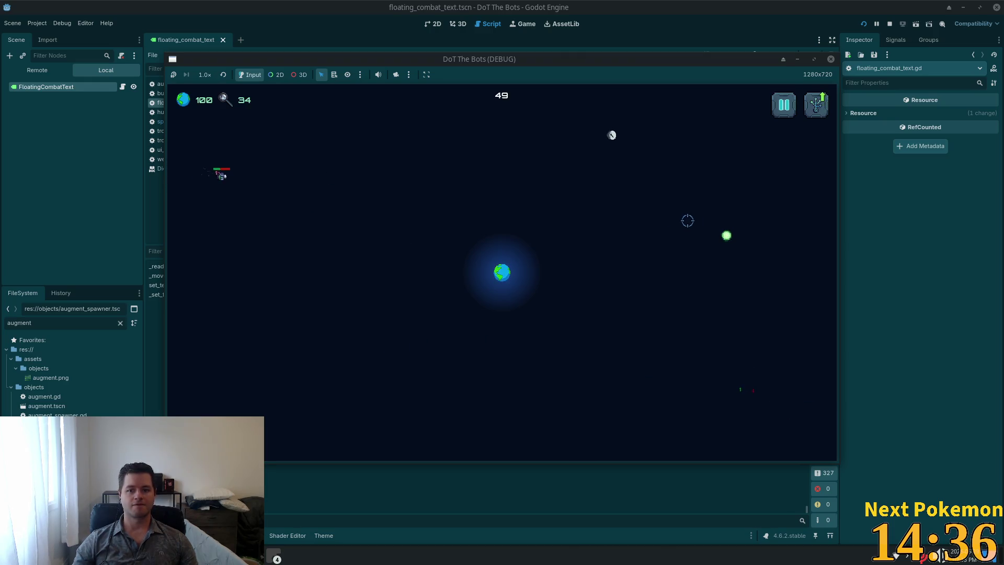
key("Escape")
key("Escape")
key("Escape")
key("Escape")
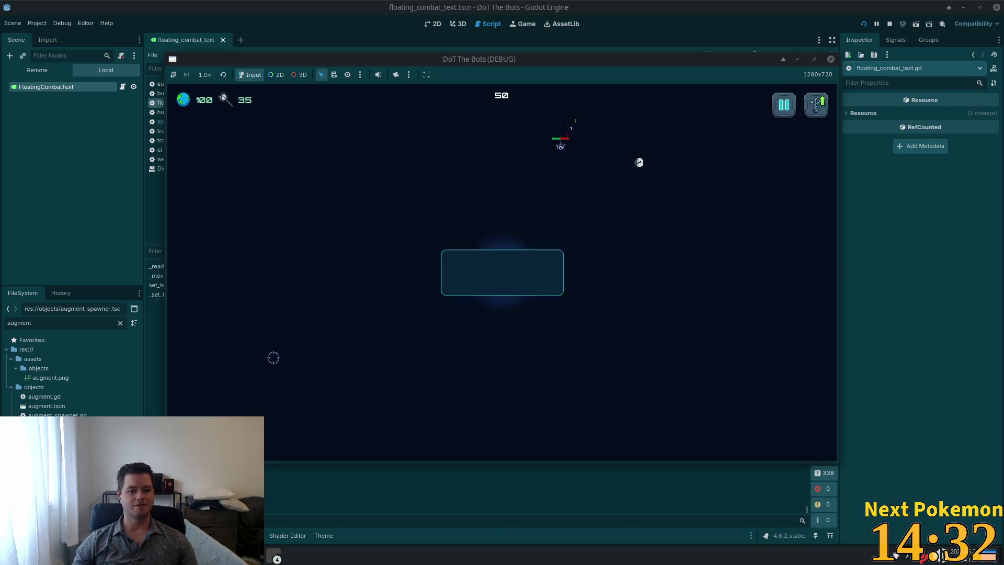
key("Escape")
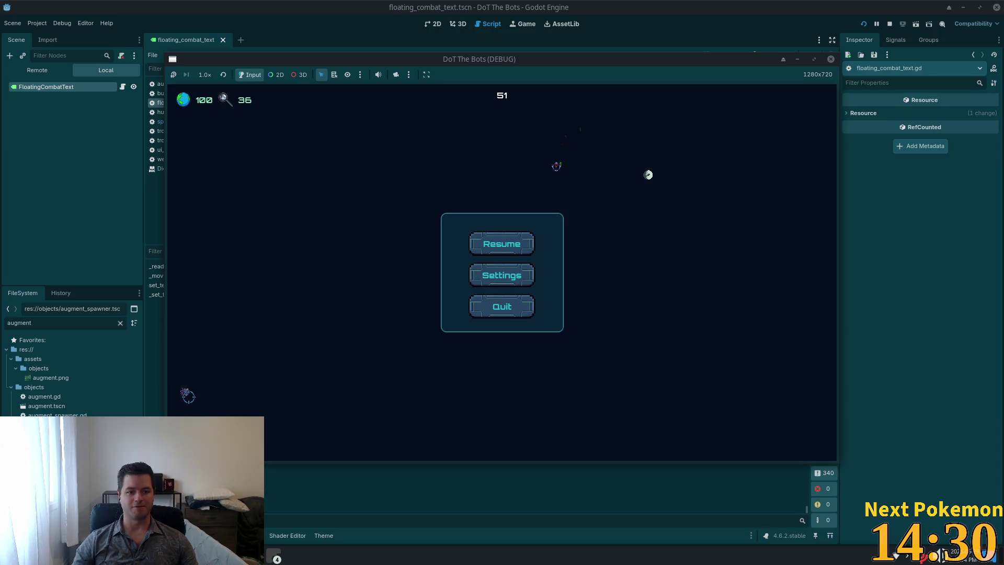
key("Escape")
key("Escape")
key("Escape")
key("Escape")
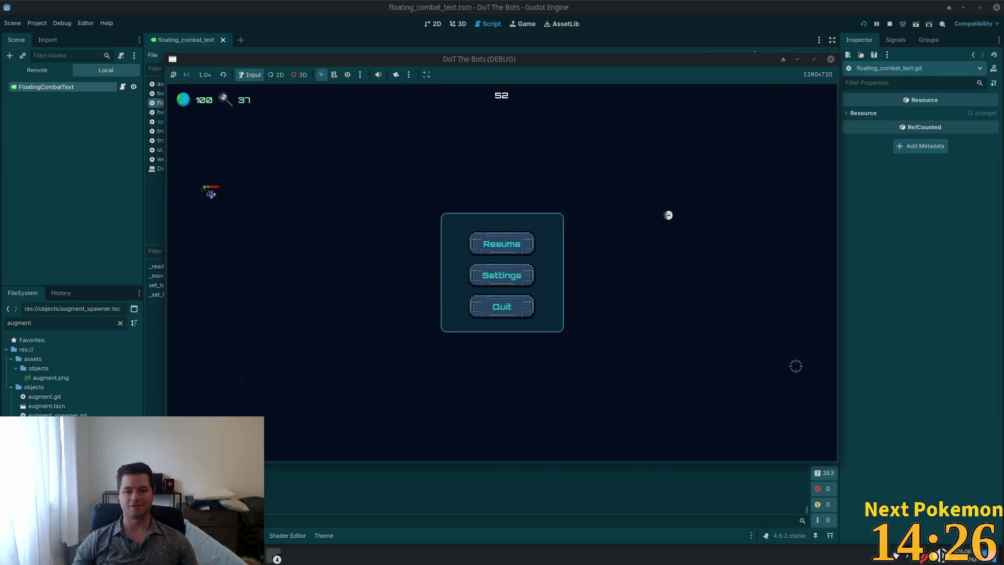
key("Escape")
key("Escape")
key("Escape")
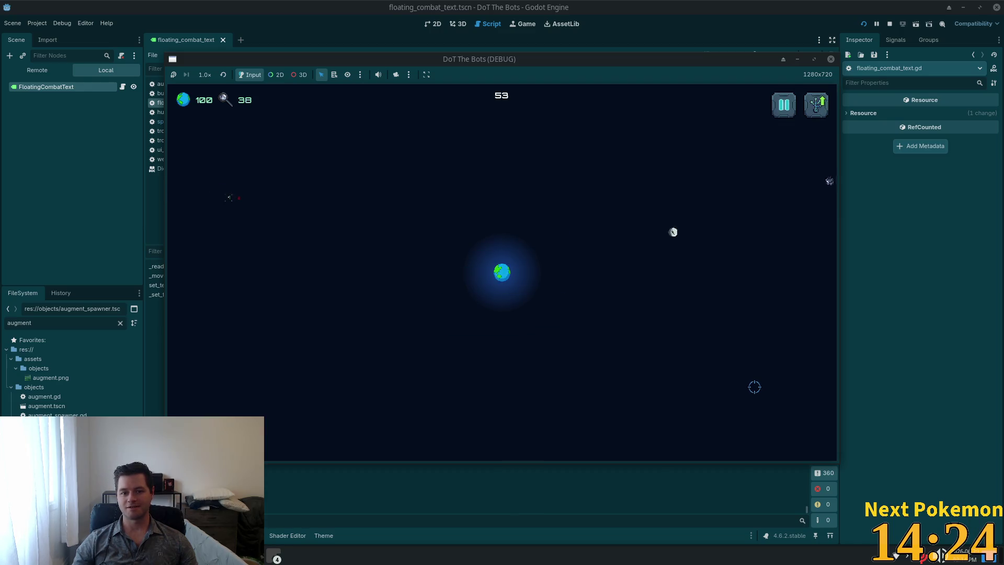
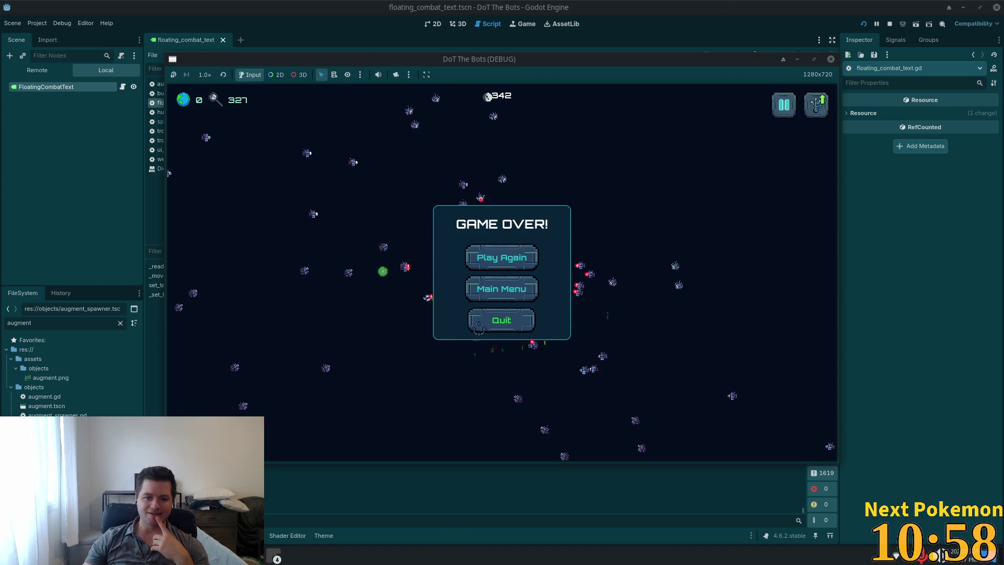
Start a new game after game over and buy the top skill-tree upgrade
left_click(473, 258)
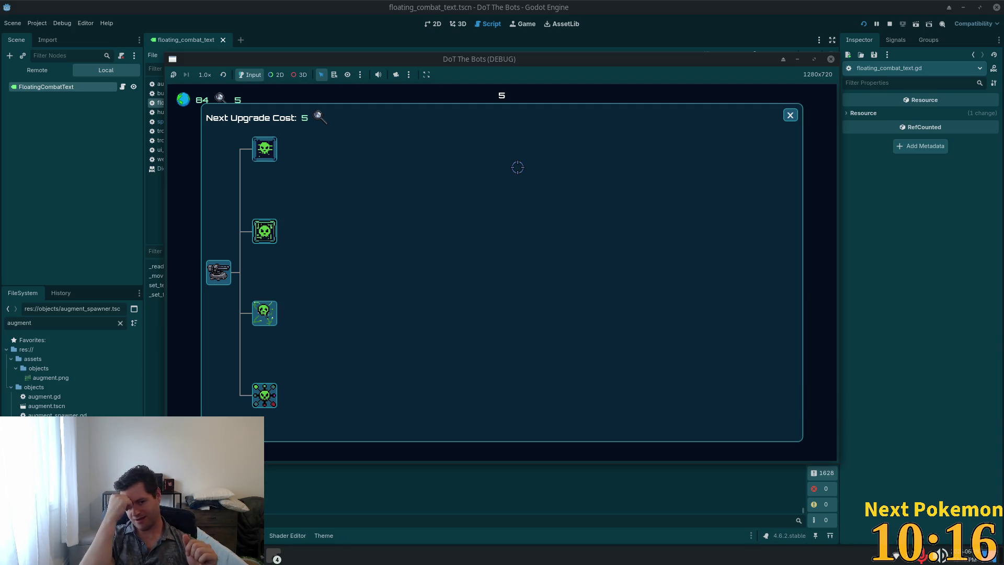
left_click(263, 147)
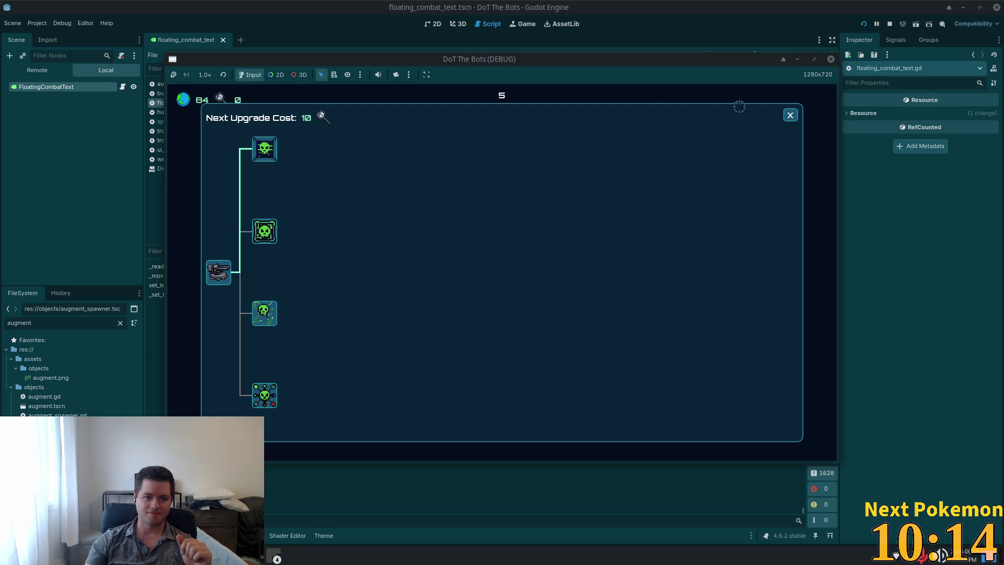
left_click(789, 102)
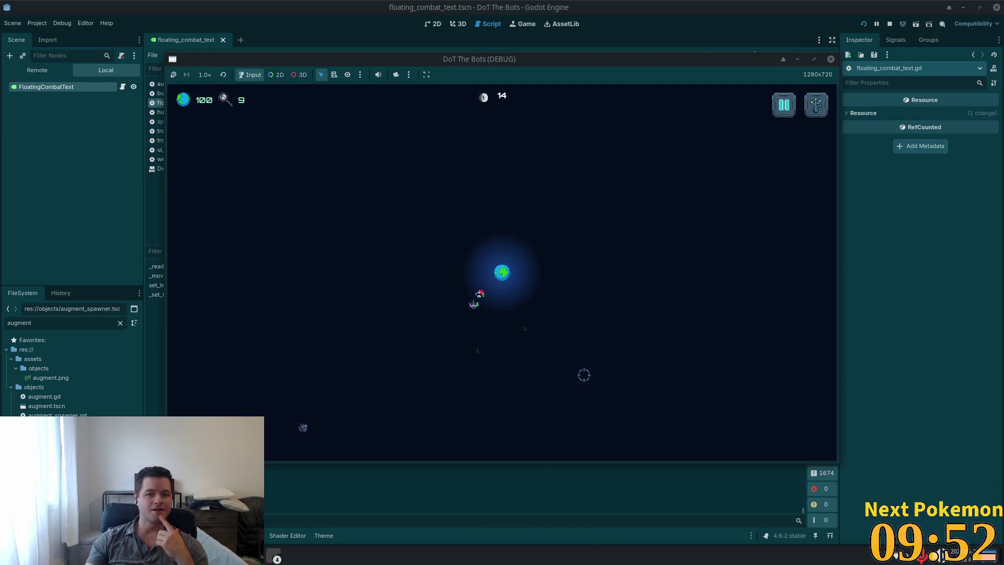
Quit the run to the title, start again, open the skill tree, and relaunch the game
left_click(783, 105)
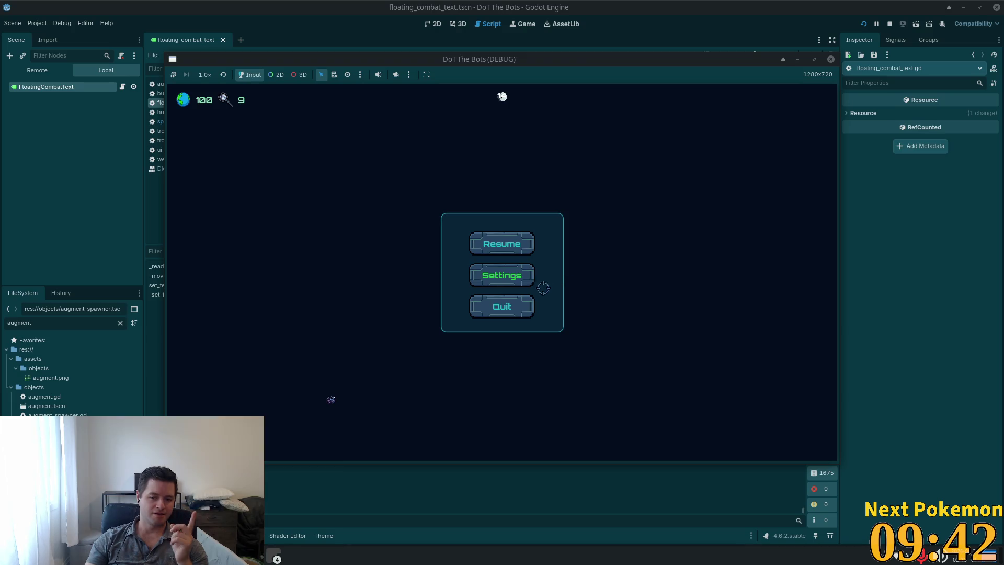
left_click(519, 299)
left_click(502, 256)
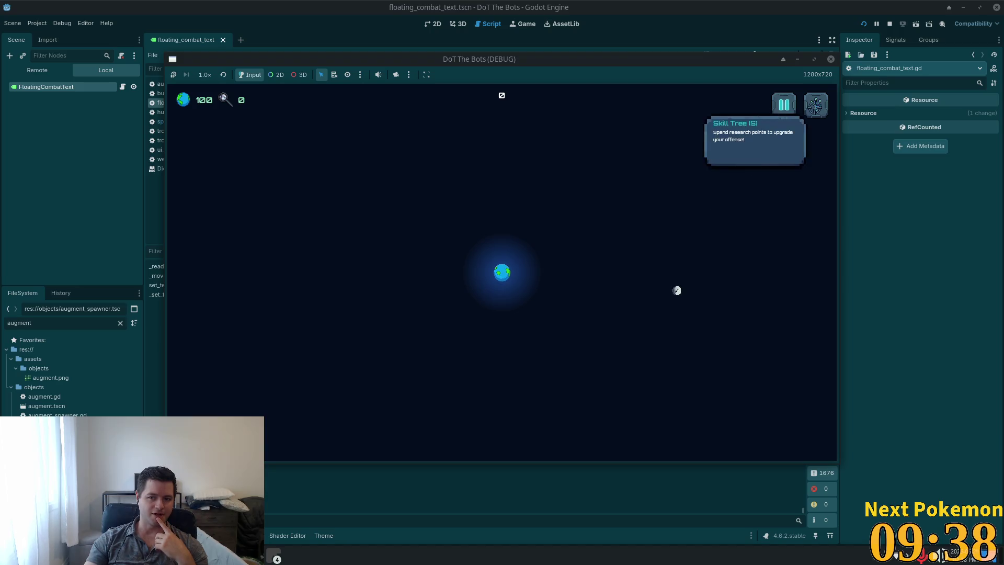
left_click(817, 104)
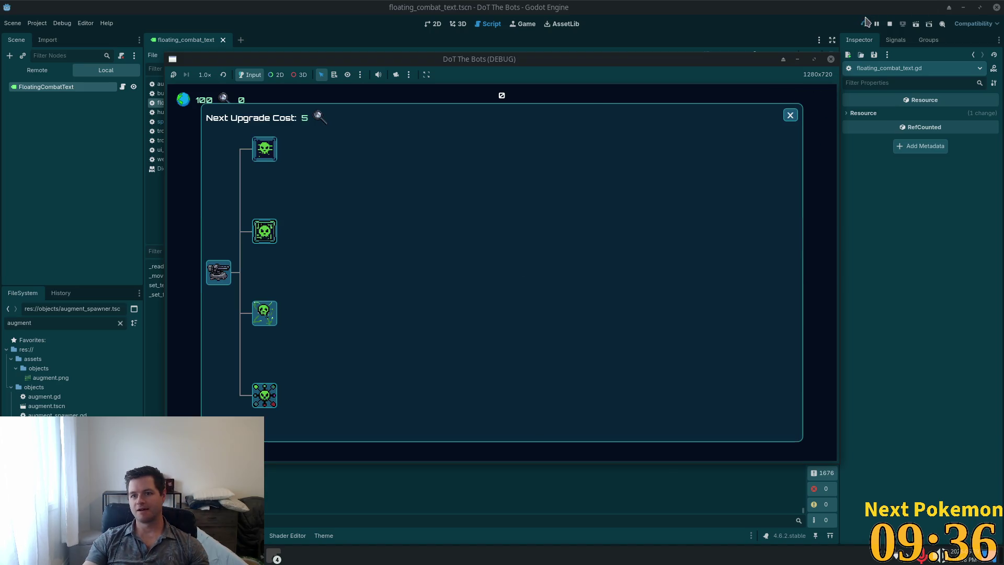
left_click(864, 23)
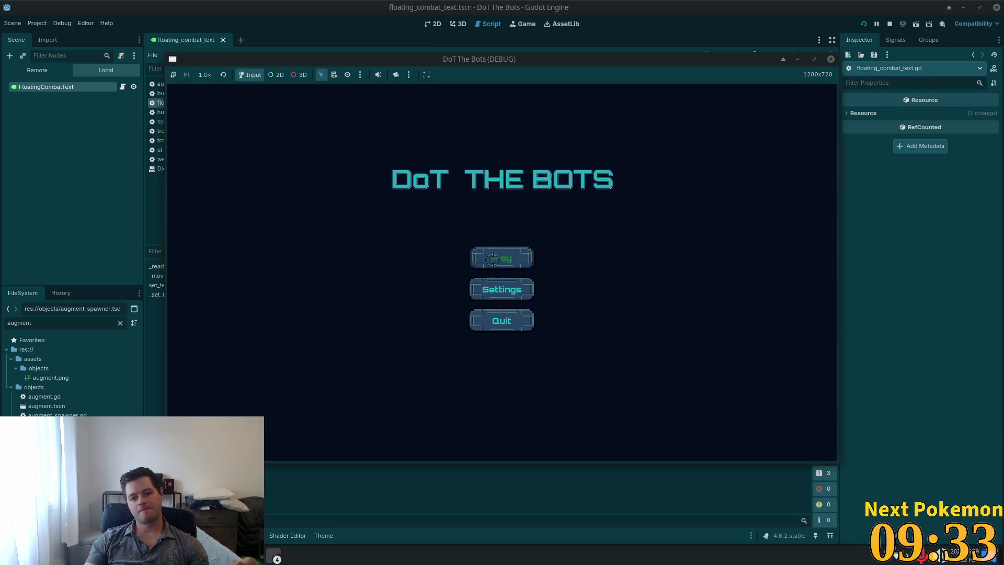
Start another round, open and close the skill tree, then relaunch the game with F5
left_click(492, 258)
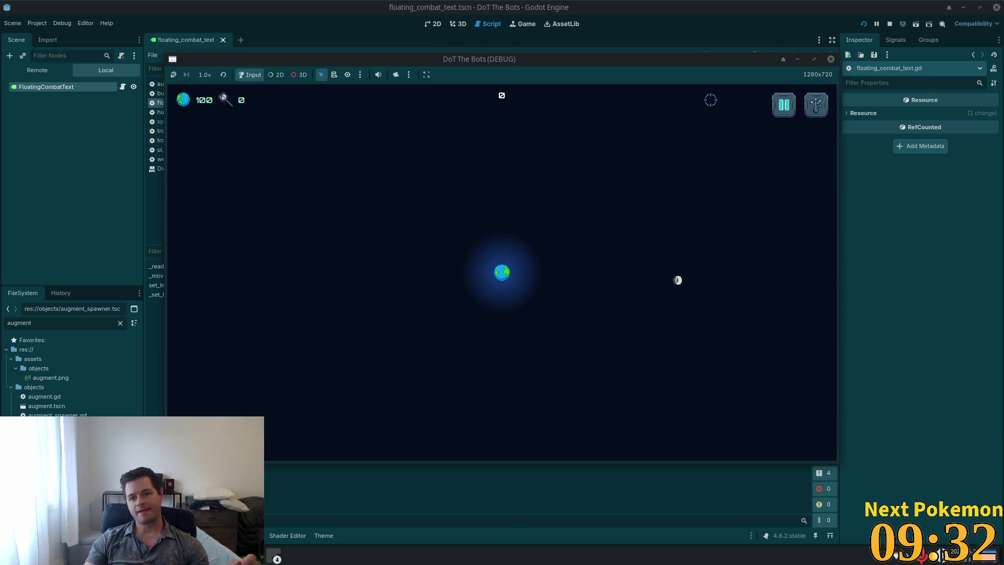
left_click(814, 104)
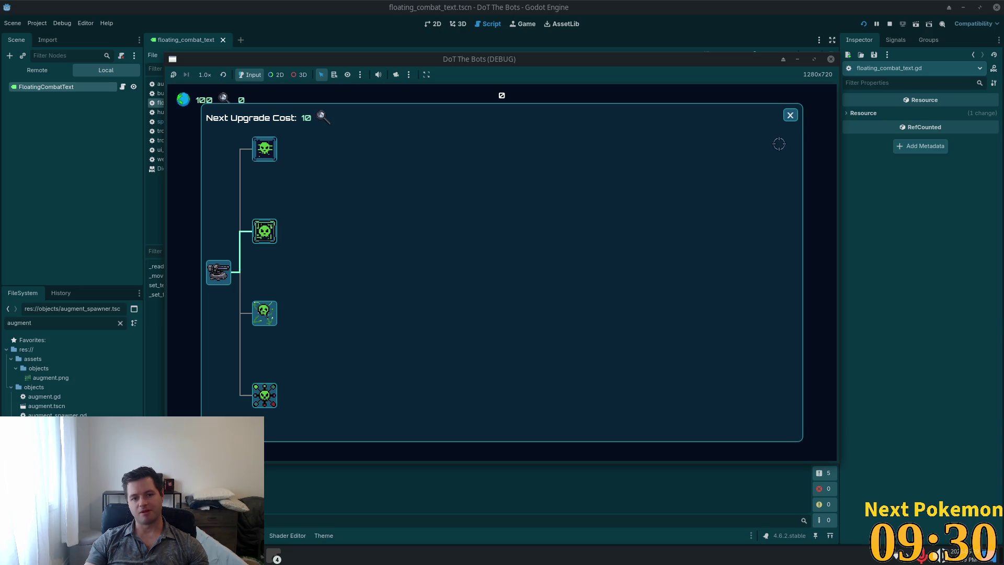
left_click(789, 115)
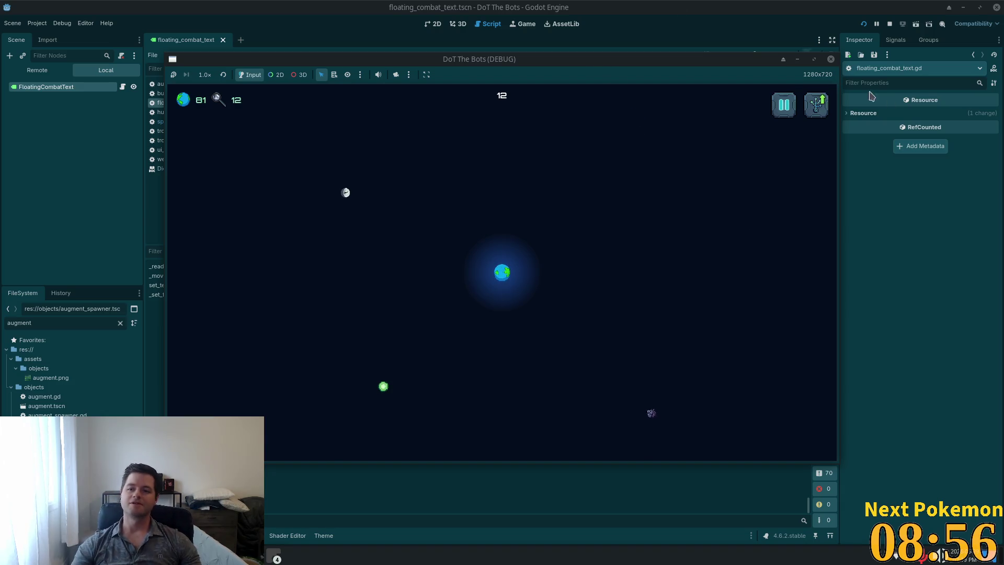
key("F5")
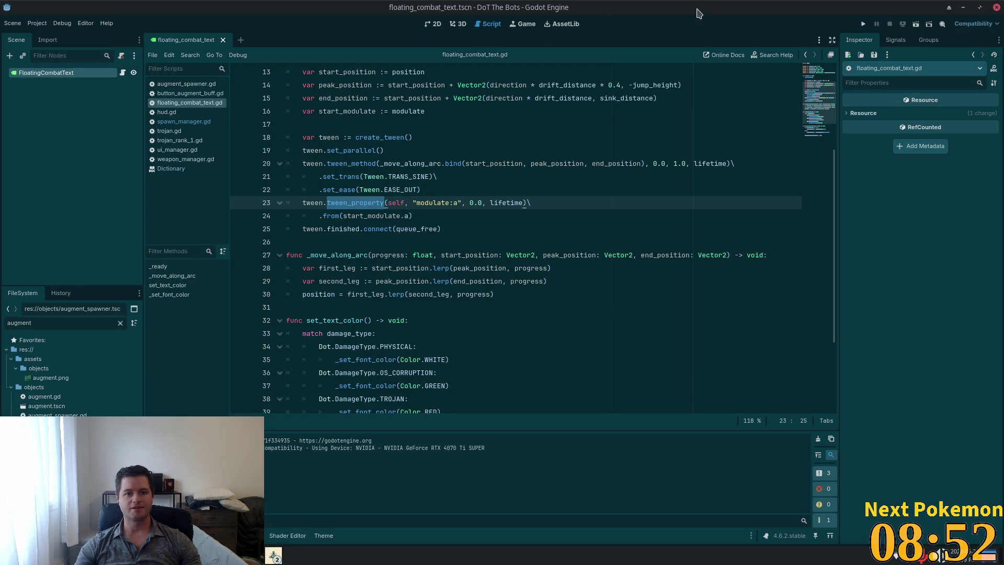
Open trojan.gd in Cursor through the quick file finder, then bring up the Mousepad notes
key("alt+Tab")
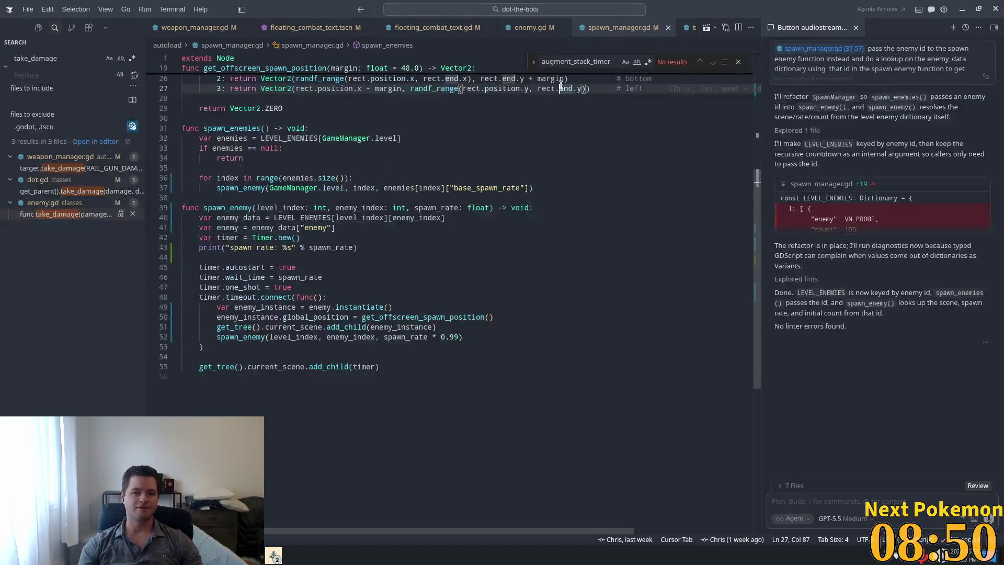
scroll(561, 86, "up", 1)
left_click(398, 148)
key("ctrl+p")
type("tor")
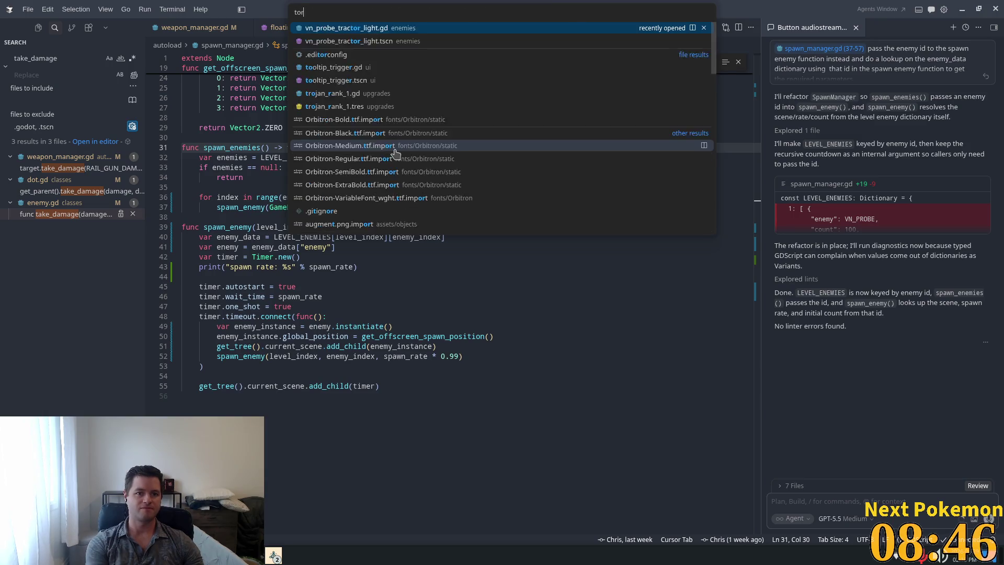
type("jan")
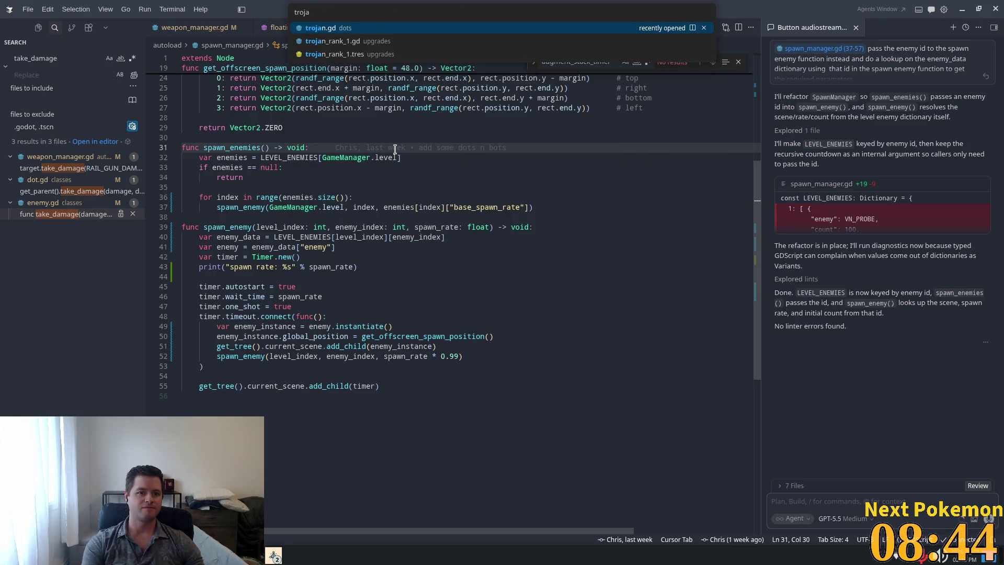
key("Return")
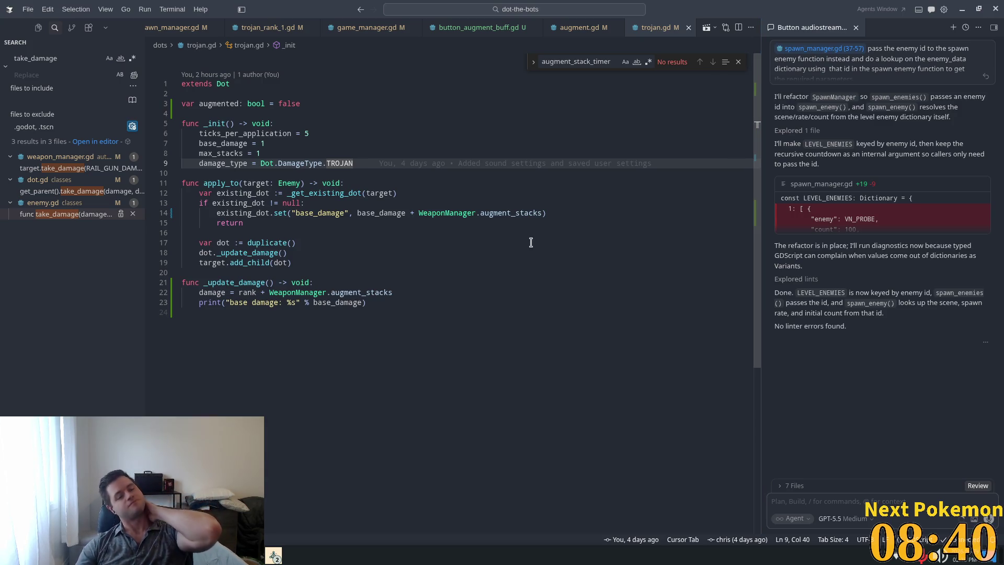
key("super")
key("alt+Tab")
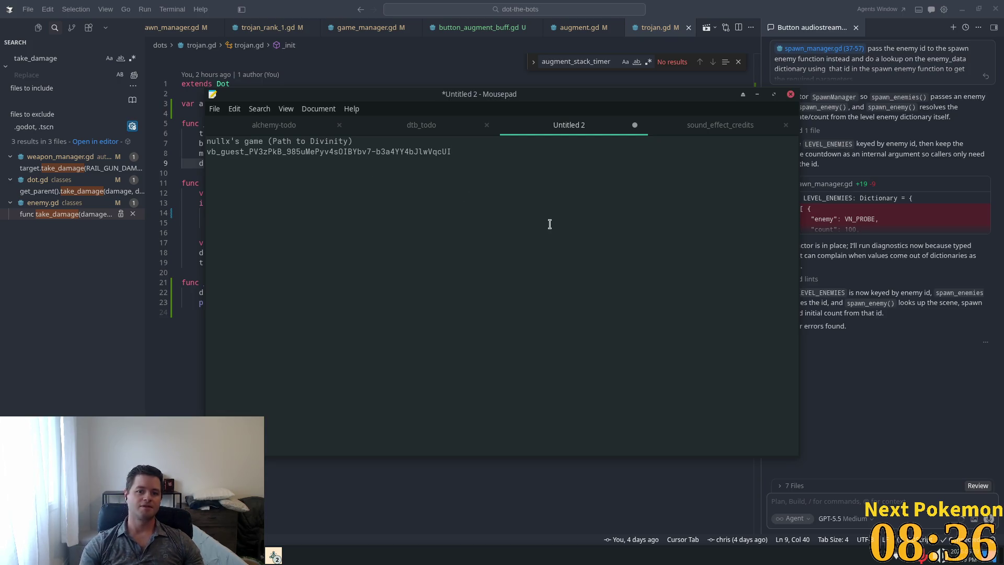
Add the bullet '- At stages, spawn a boss' to the dtb_todo notes
left_click(413, 126)
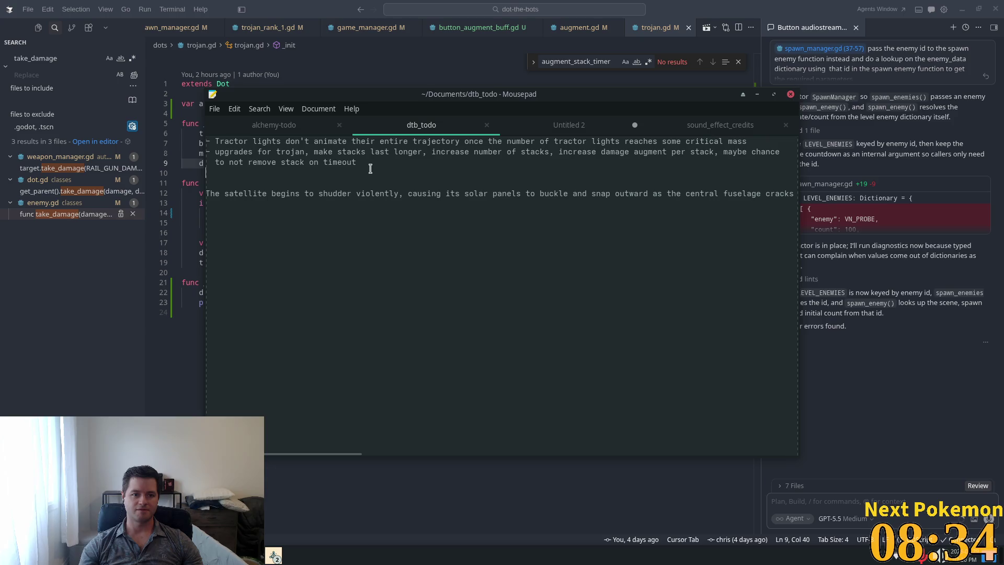
type("- ")
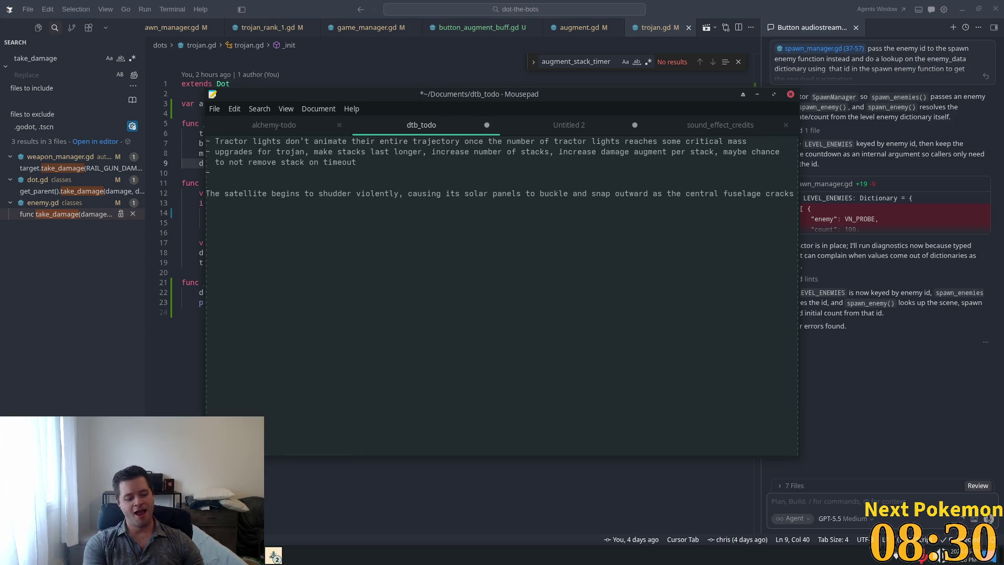
type("At 100 po")
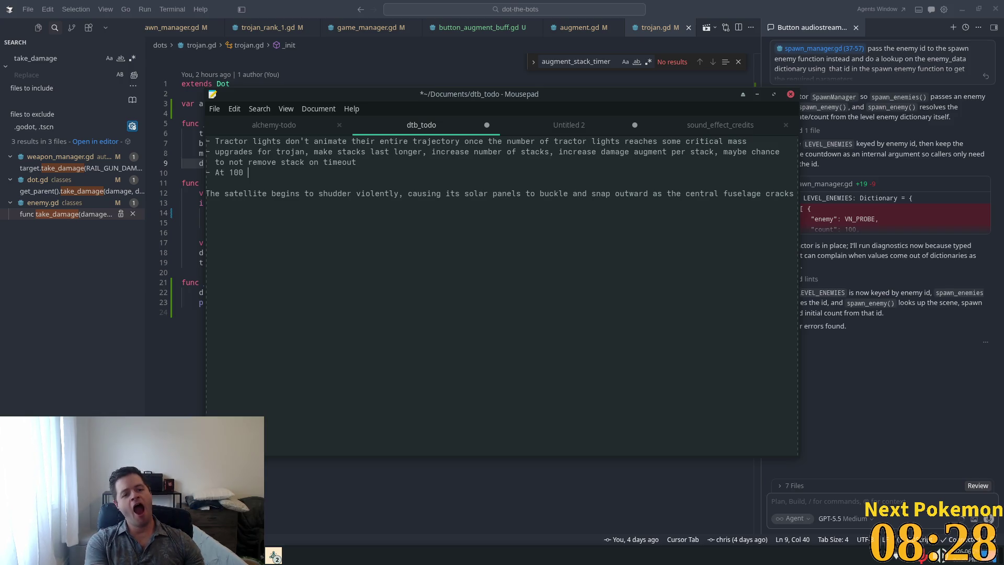
type("ints")
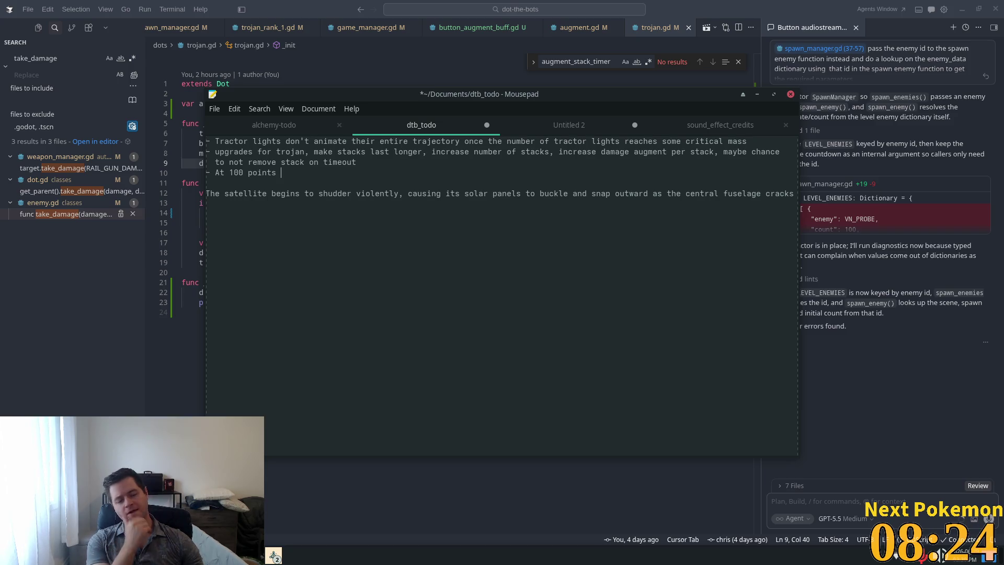
key("BackSpace")
key("BackSpace")
key("BackSpace")
key("BackSpace")
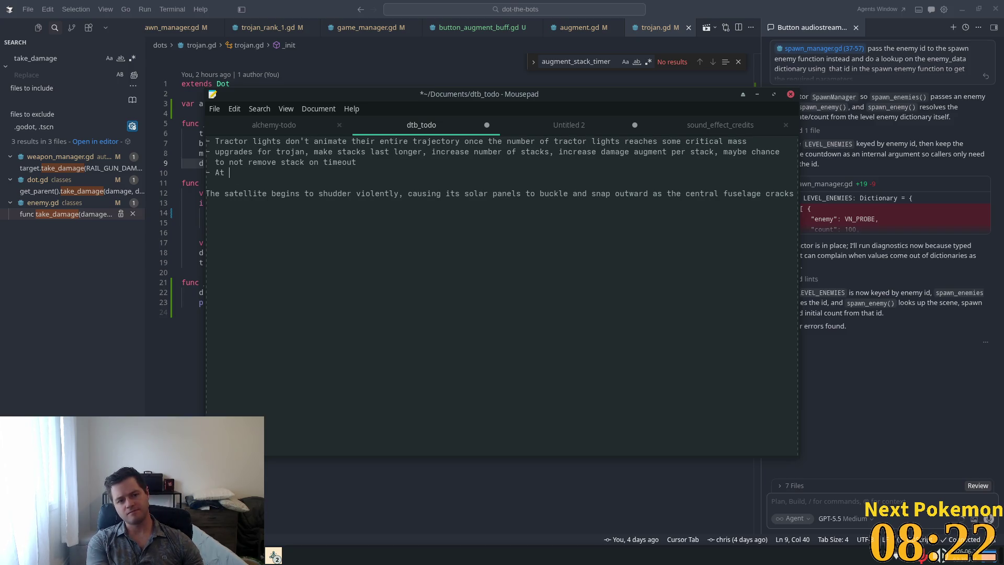
type("a")
key("BackSpace")
type("ages")
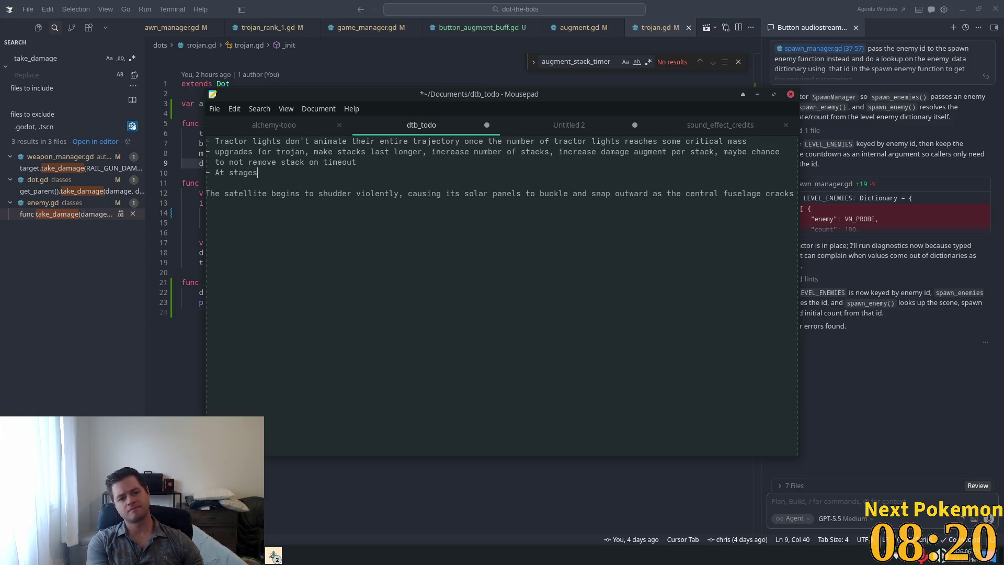
type(", spawn ")
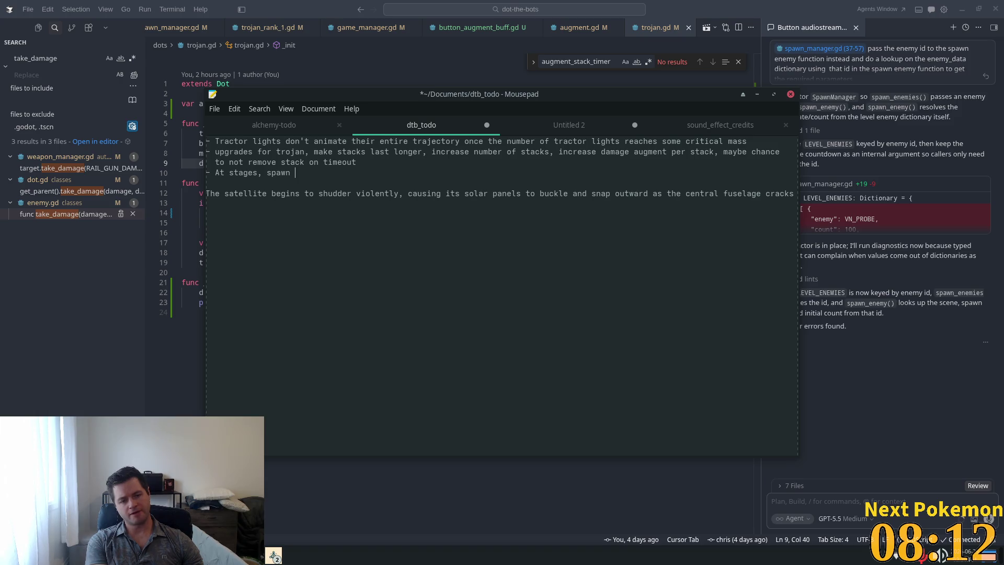
type("a ba")
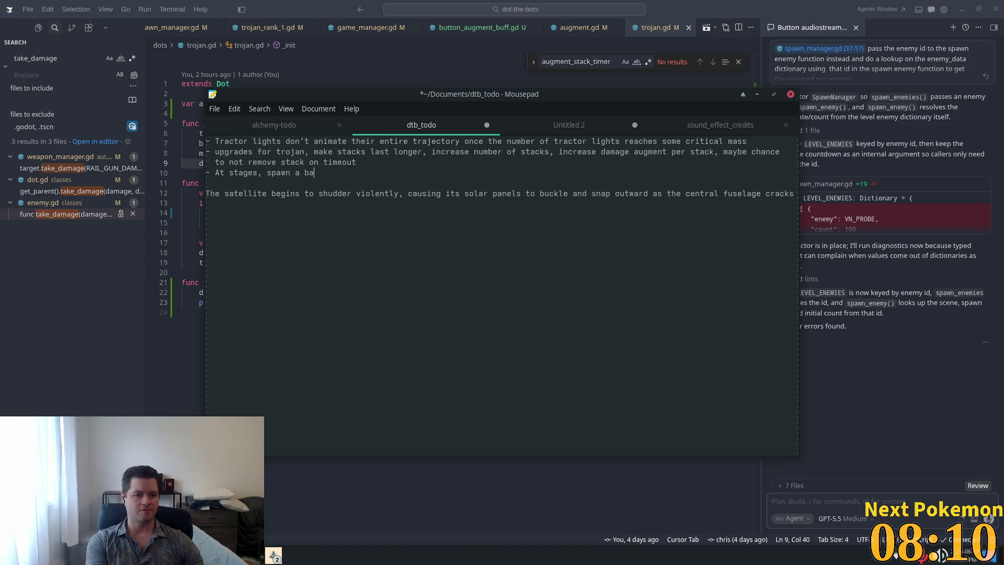
key("BackSpace")
type("oss")
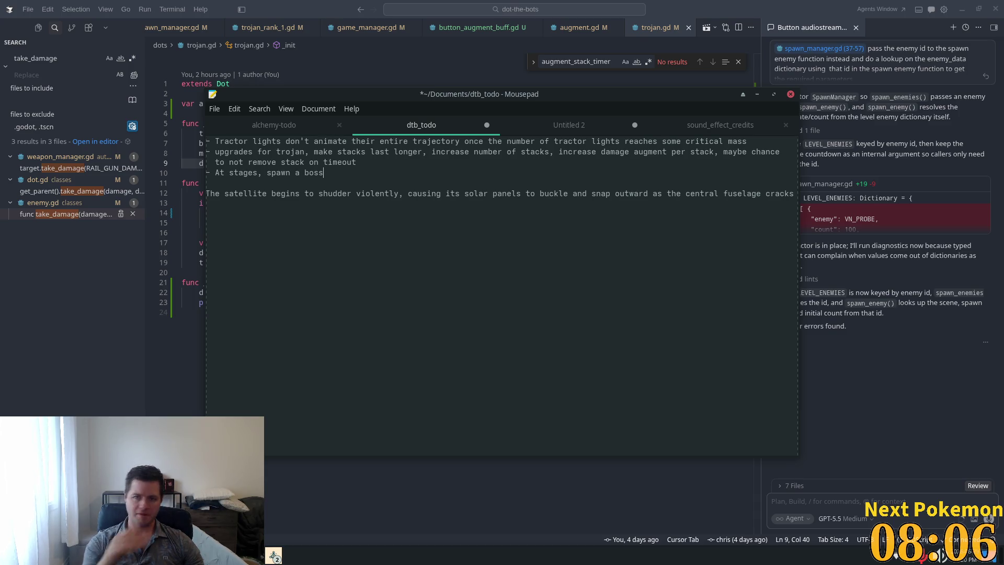
mouse_move(575, 5)
left_mouse_down()
mouse_move(390, 352)
mouse_move(714, 21)
mouse_move(658, 23)
mouse_move(653, 303)
mouse_move(700, 170)
mouse_move(711, 8)
left_mouse_up()
Insert a new bullet above it beginning '- Taking damage reduces sc'
key("super")
key("alt+Tab")
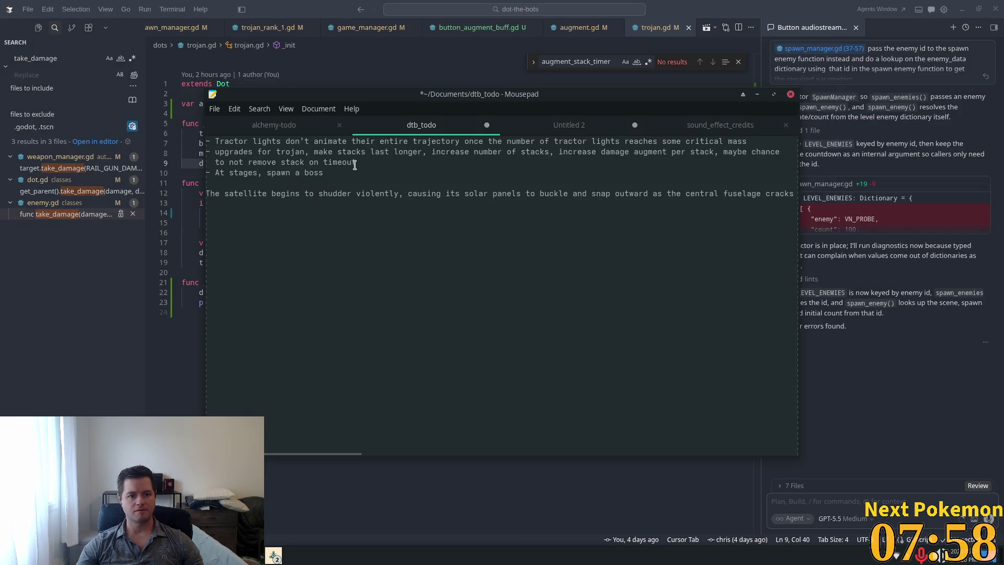
key("Home")
key("Return")
key("Up")
type("-")
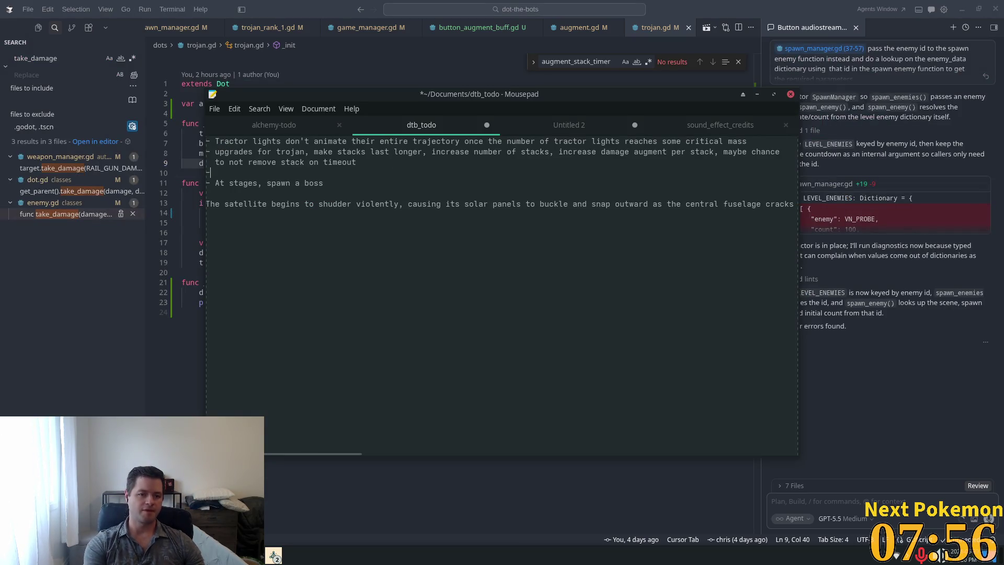
type(" Taking ")
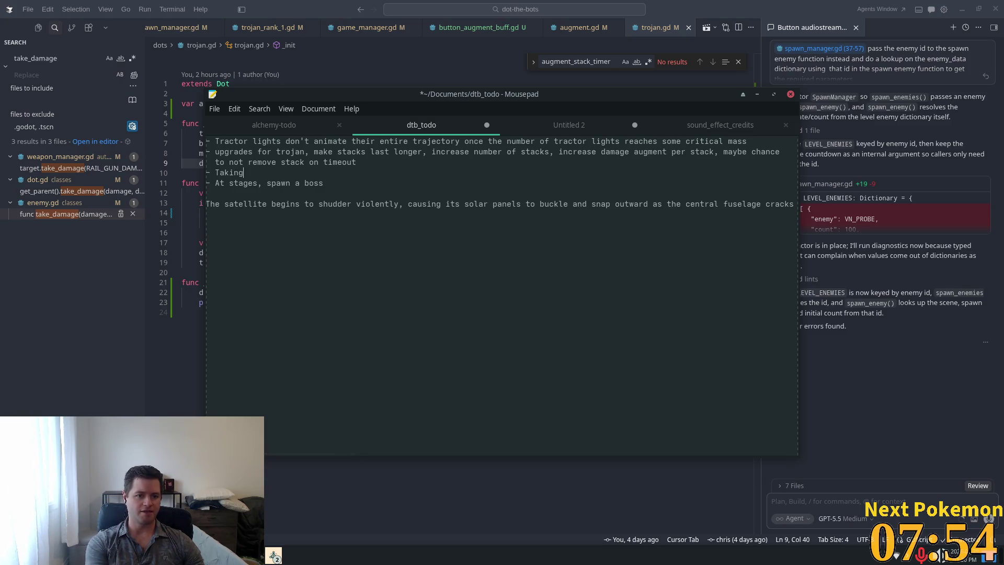
type("damage re")
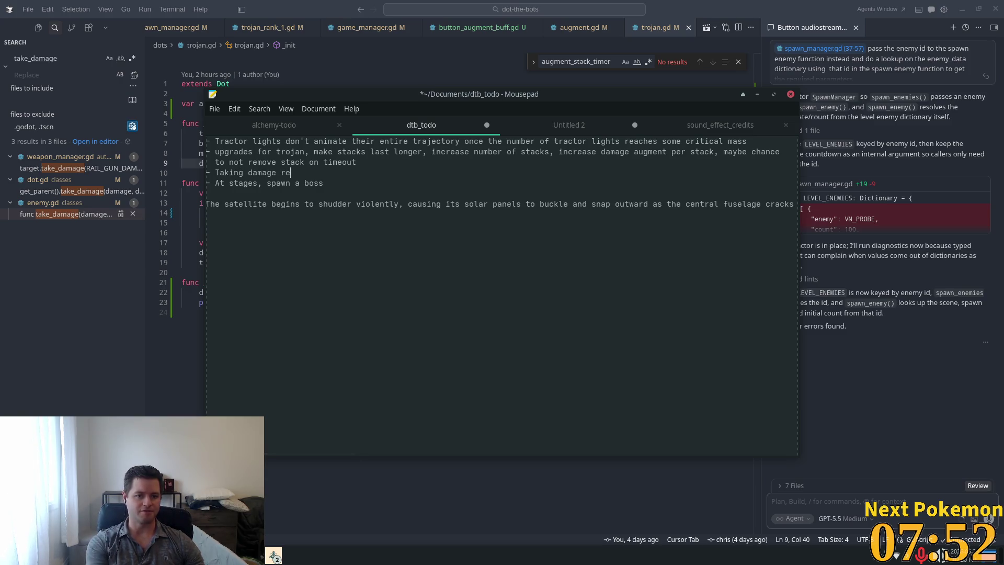
type("duc")
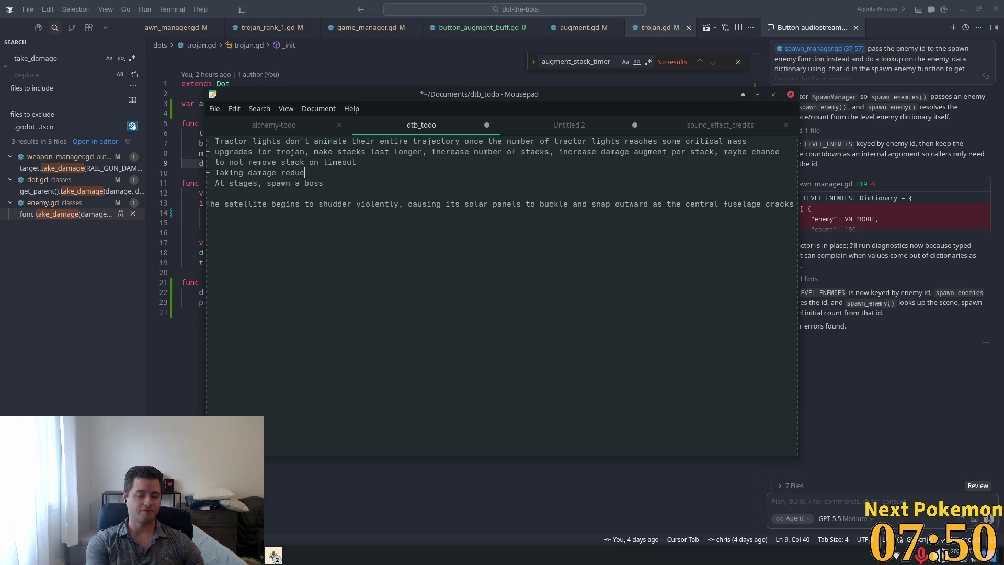
type("es ")
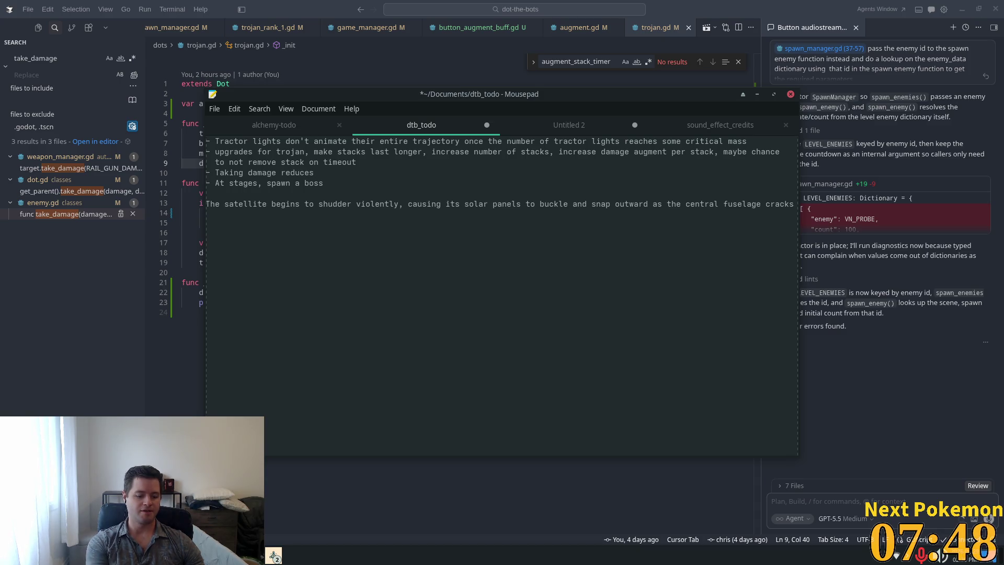
type("score")
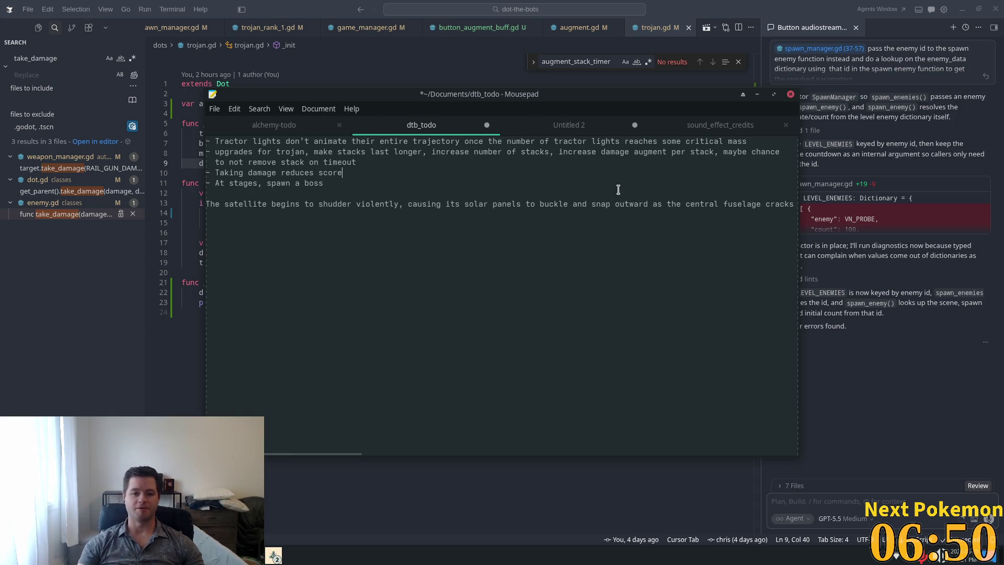
Delete the satellite description line and its leftover blank line, then close the notes
left_click(432, 205)
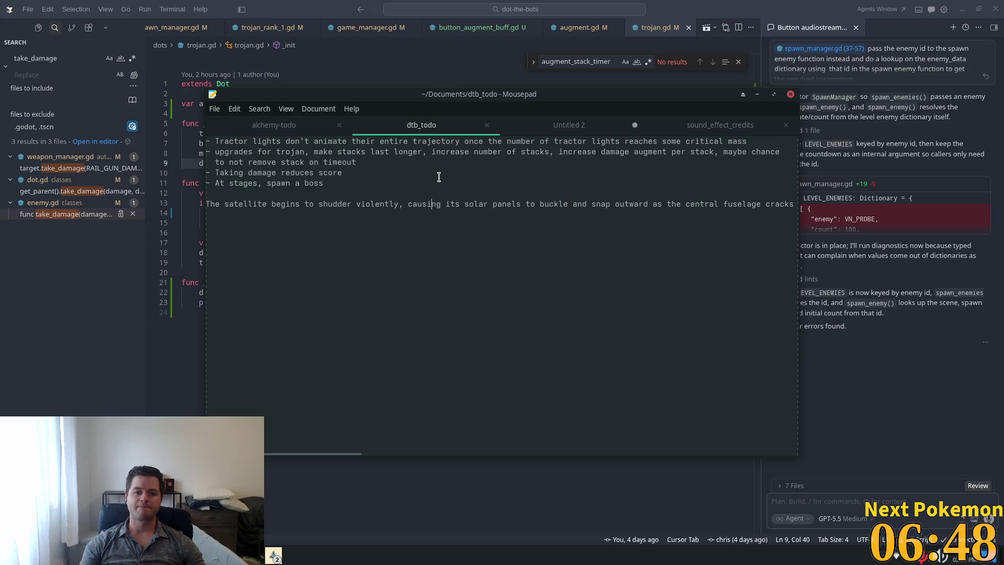
scroll(541, 205, "right", 5)
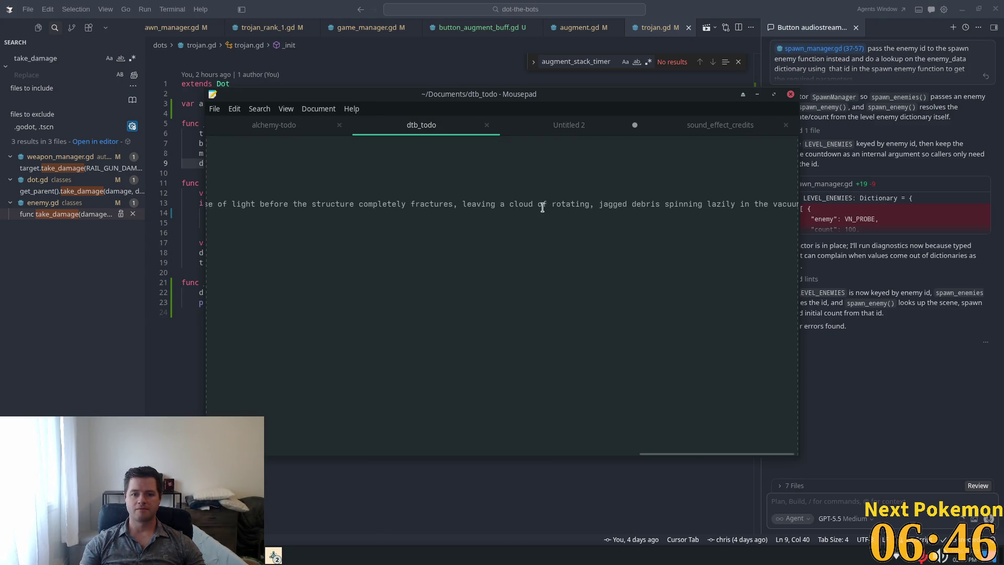
triple_click(540, 205)
key("BackSpace")
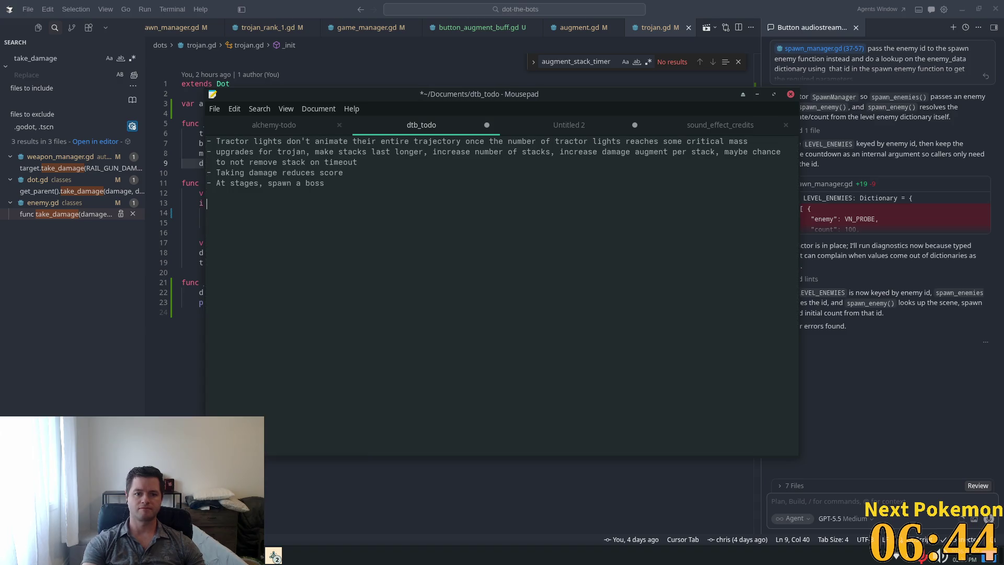
key("BackSpace")
key("alt+Tab")
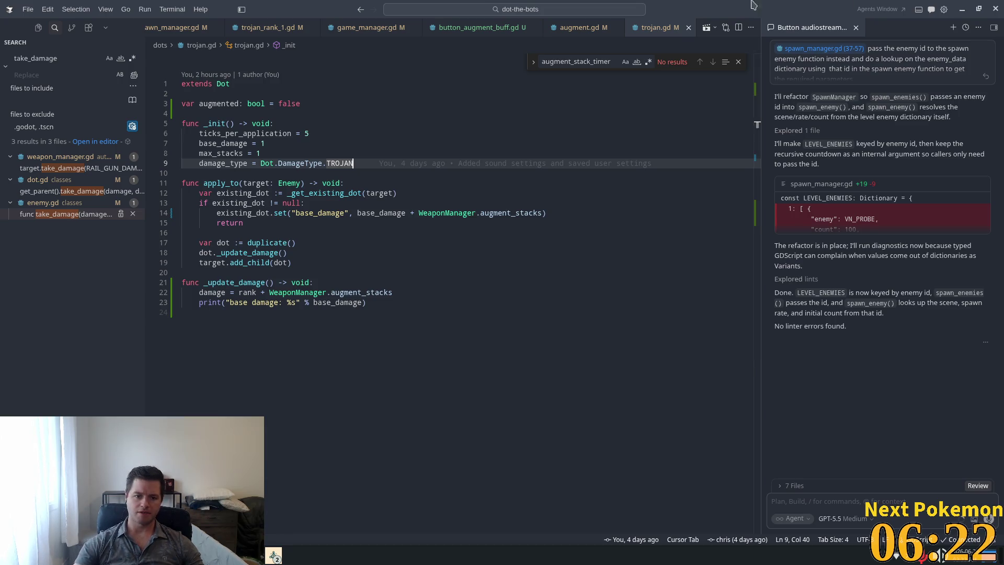
Review apply_to in trojan.gd, ending with the caret after the base_damage update
left_click(268, 244)
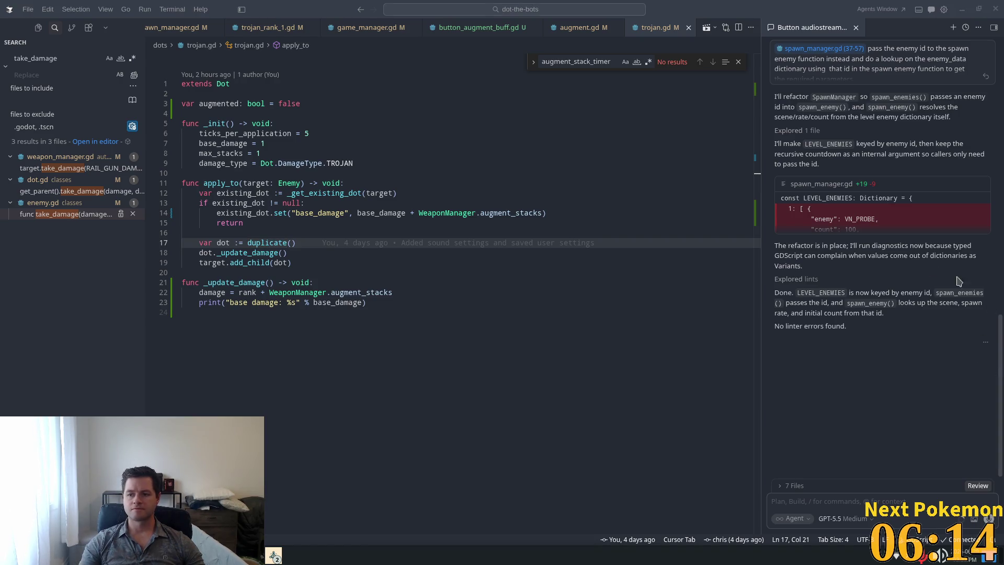
left_click(377, 273)
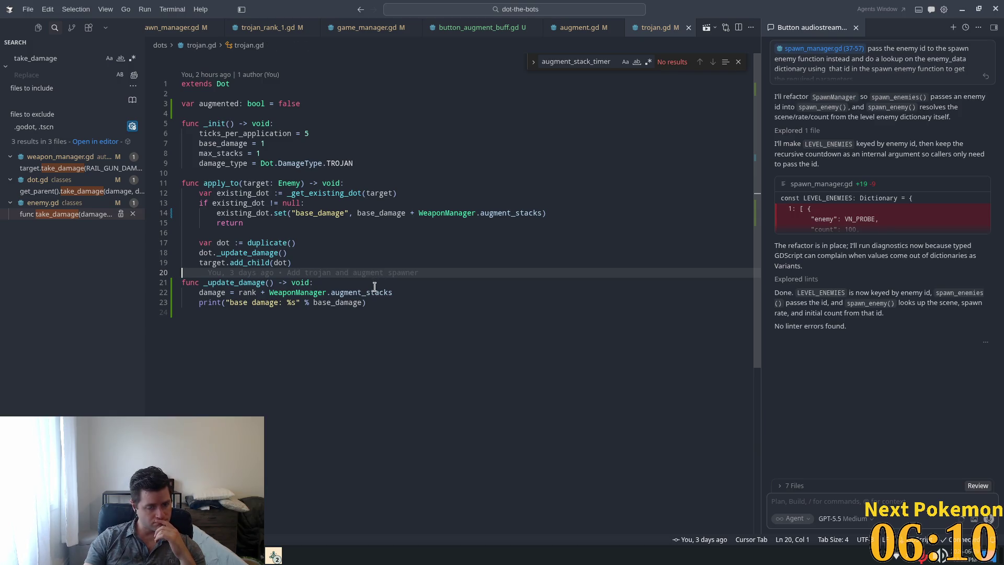
left_click(336, 154)
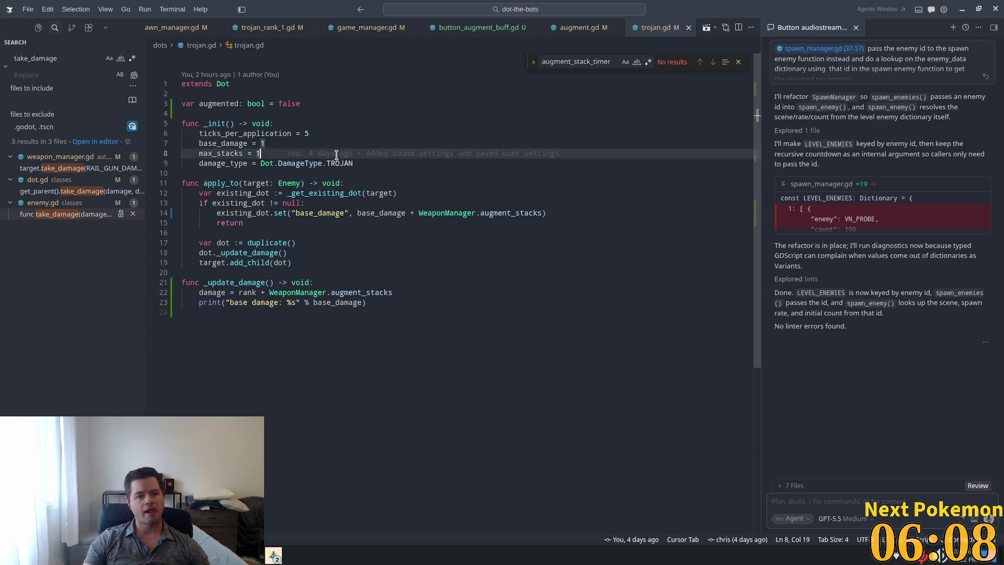
left_click(216, 183)
double_click(229, 242)
left_click(258, 252)
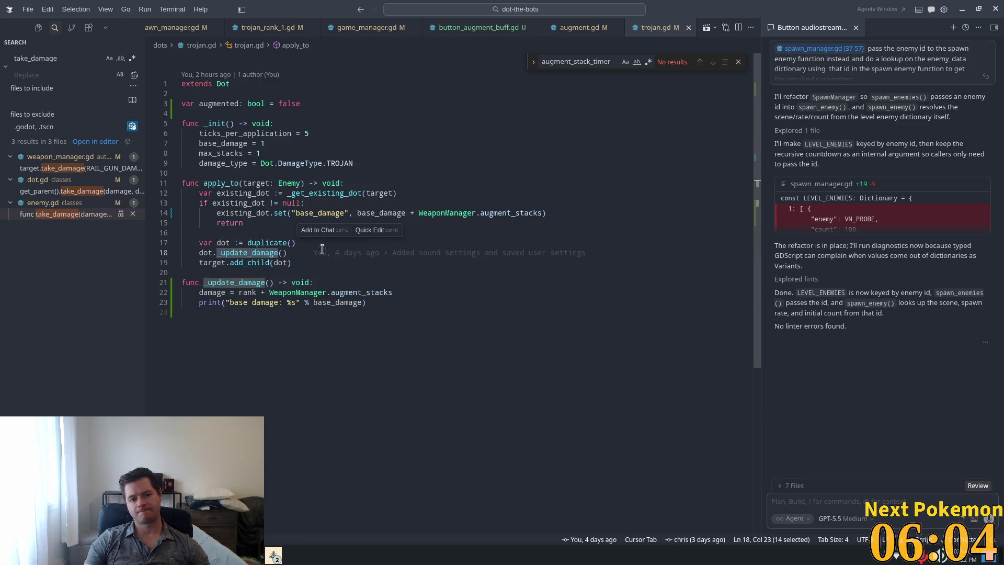
left_click(300, 220)
left_click(550, 214)
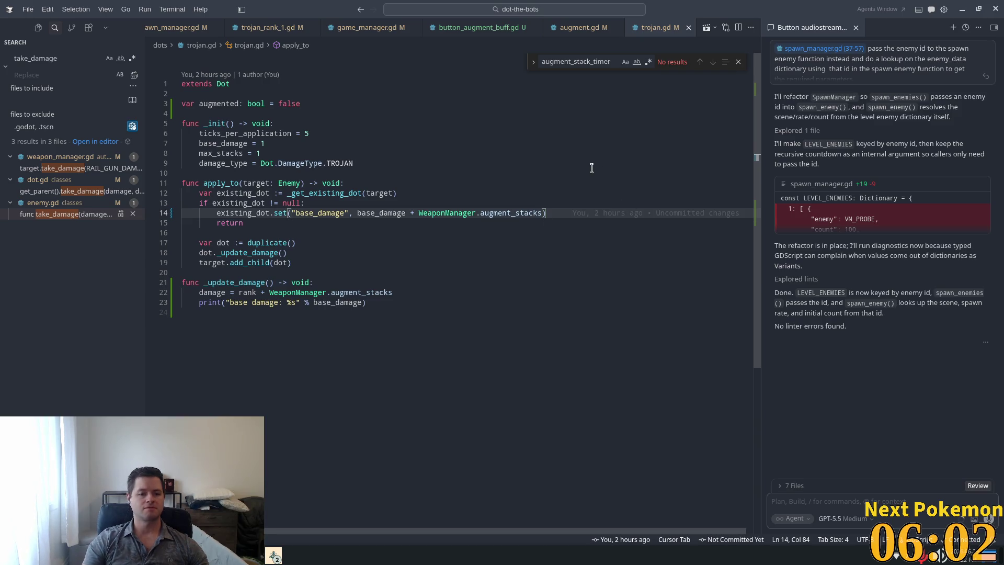
Add a new line reading 'existing_dot.' and go to the Dot class definition
key("Return")
type("e")
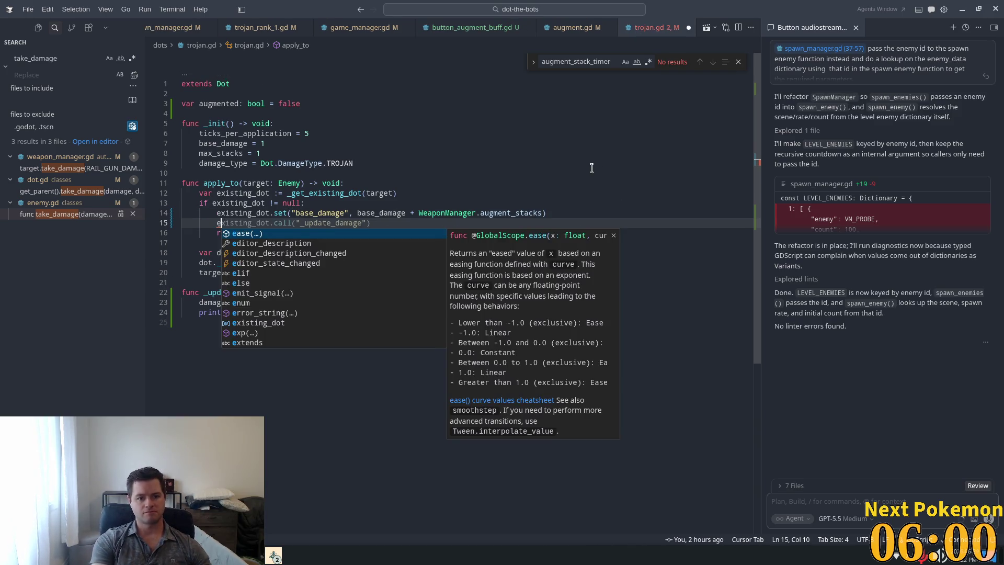
type("xisti")
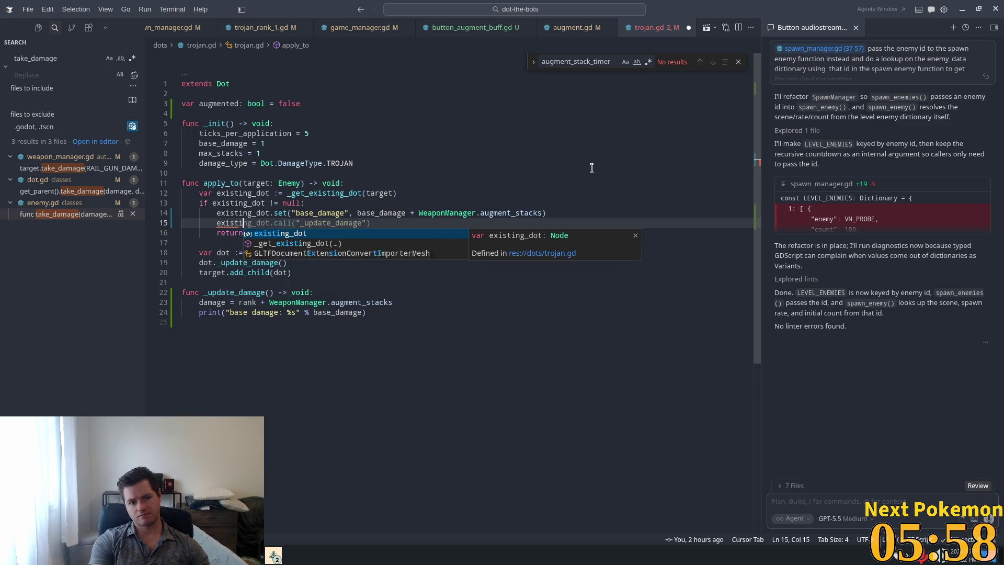
type("ng_dot.")
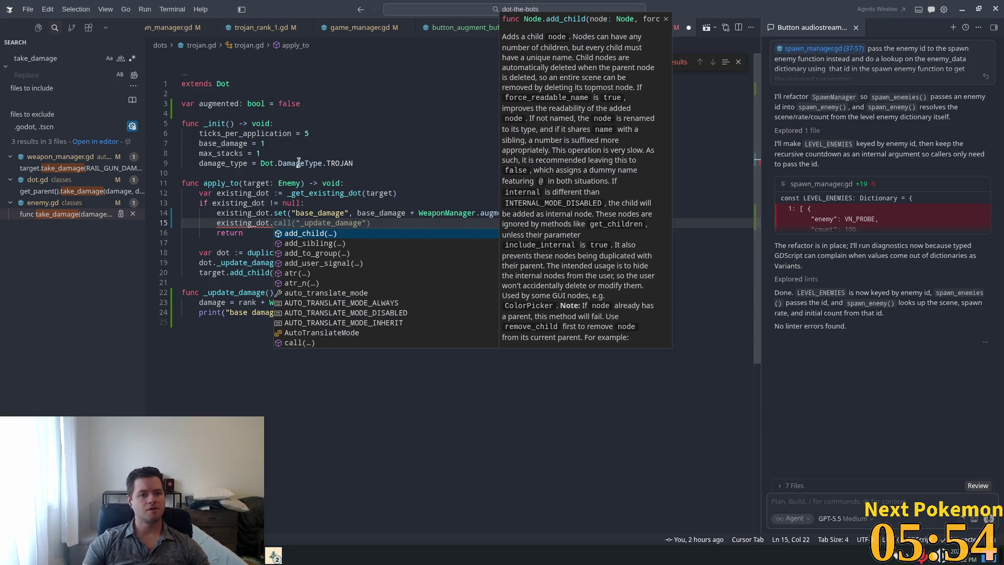
left_click(230, 84, "ctrl")
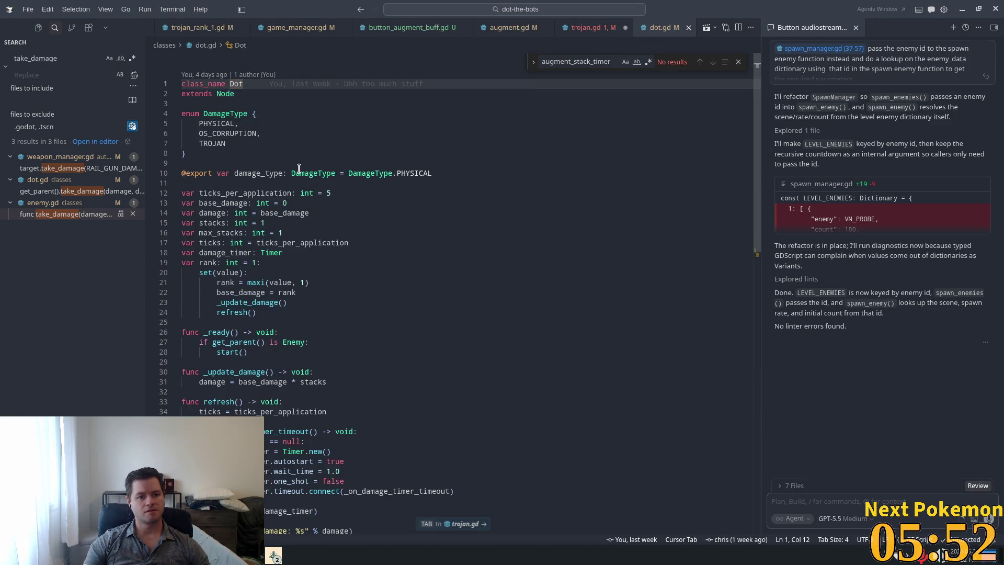
Inspect the ticks, ticks_per_application and max_stacks variables in dot.gd, then return to trojan.gd
scroll(284, 221, "down", 1)
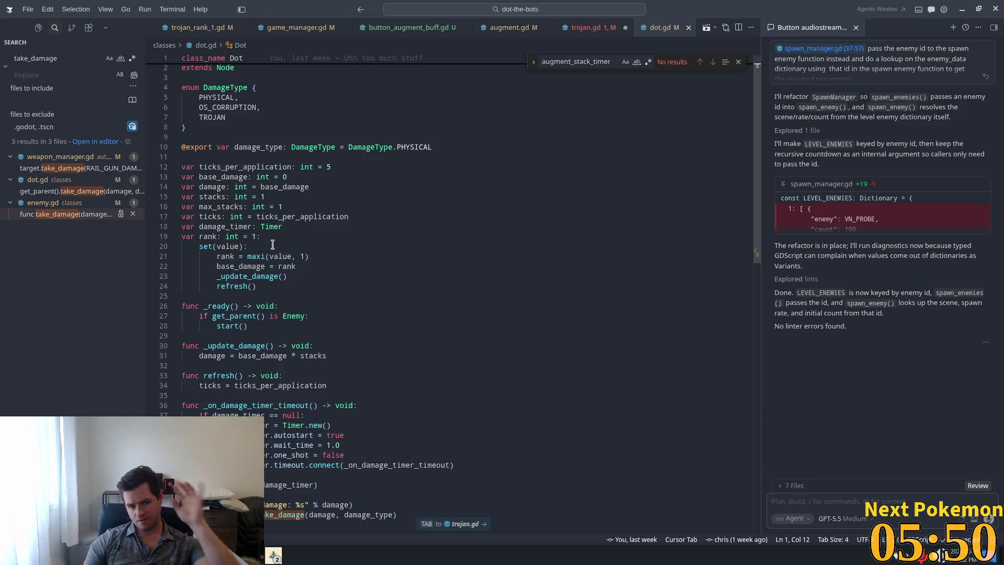
mouse_move(269, 255)
left_click(514, 160)
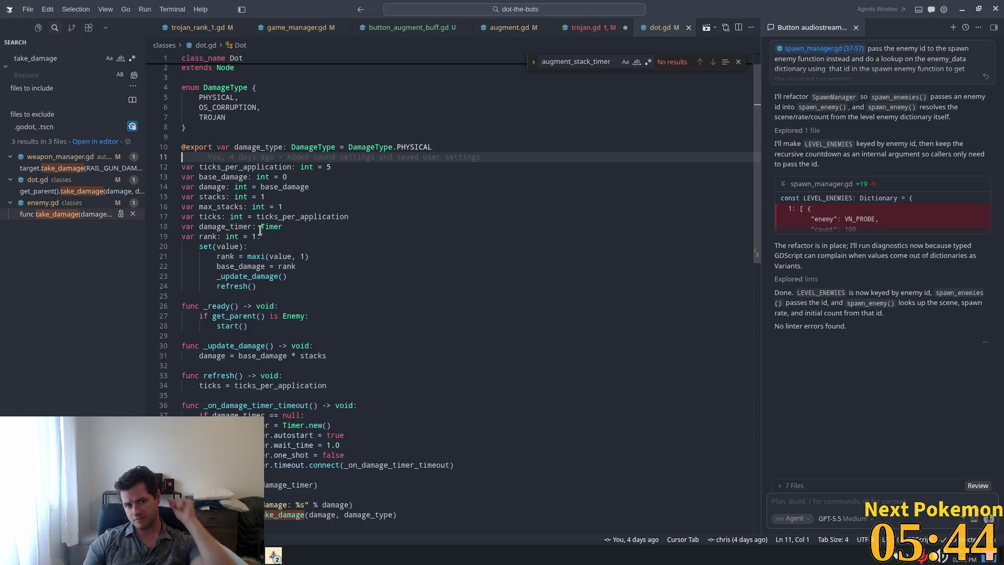
double_click(206, 217)
scroll(374, 238, "down", 2)
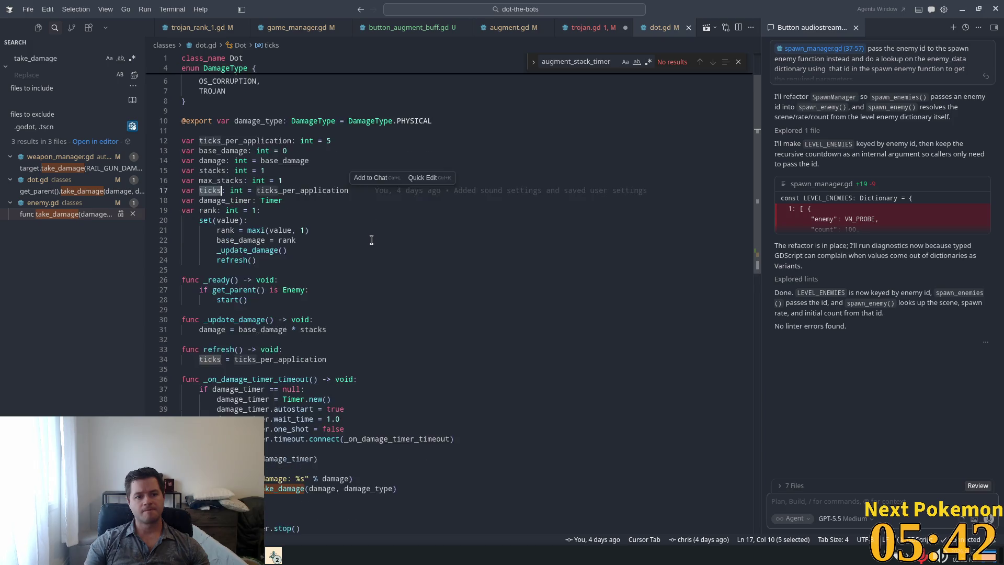
double_click(272, 166)
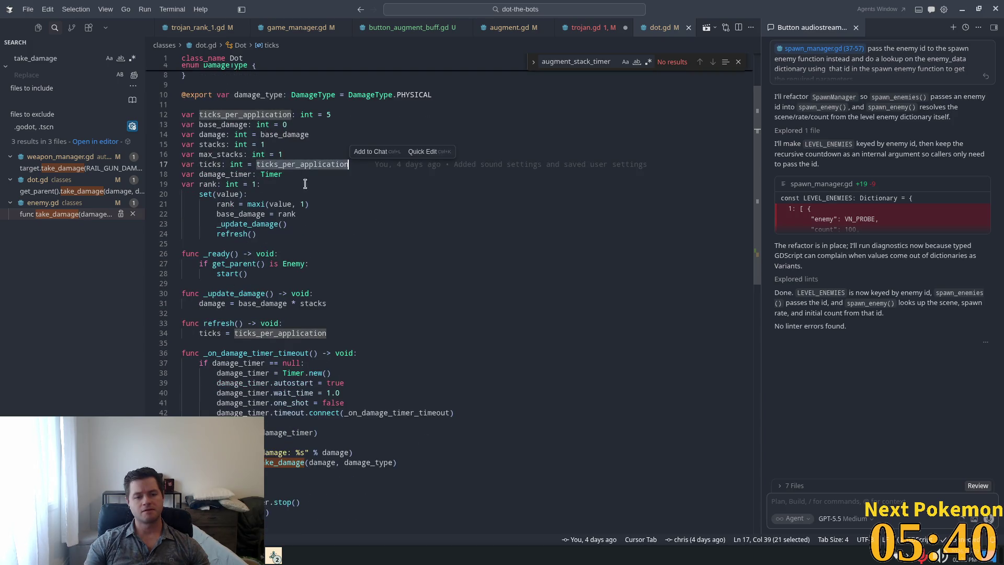
scroll(413, 268, "up", 3)
mouse_move(275, 242)
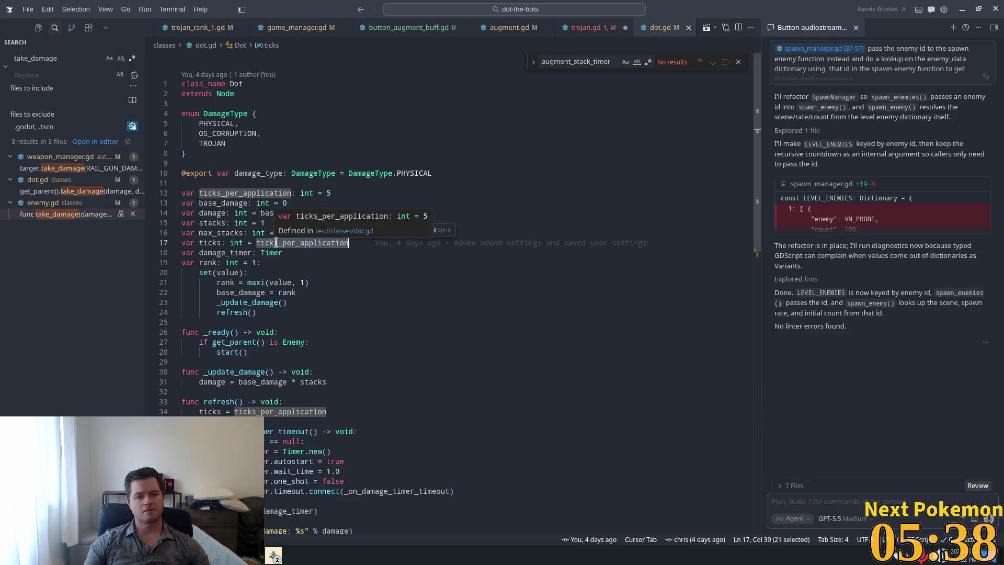
double_click(221, 233)
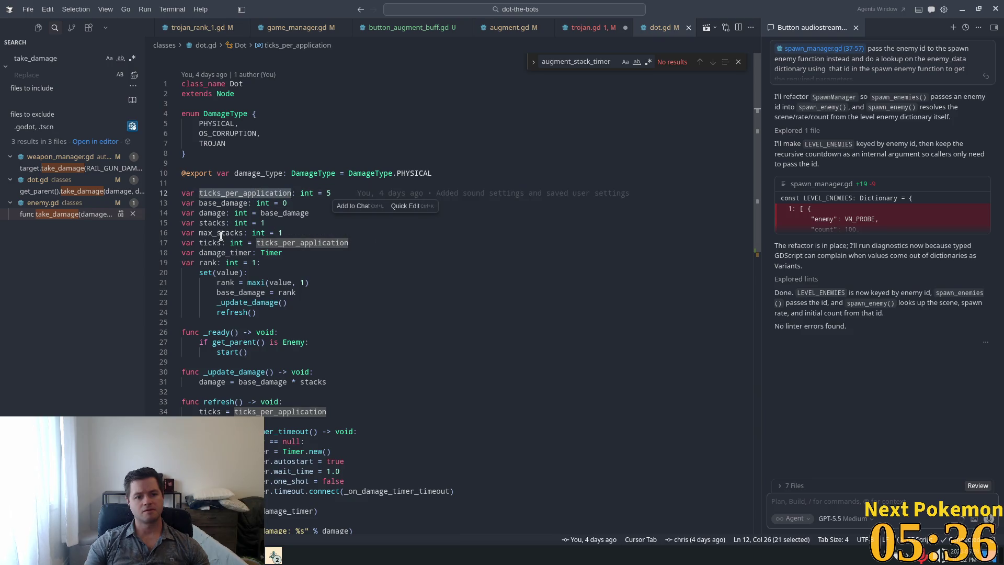
left_click(321, 242)
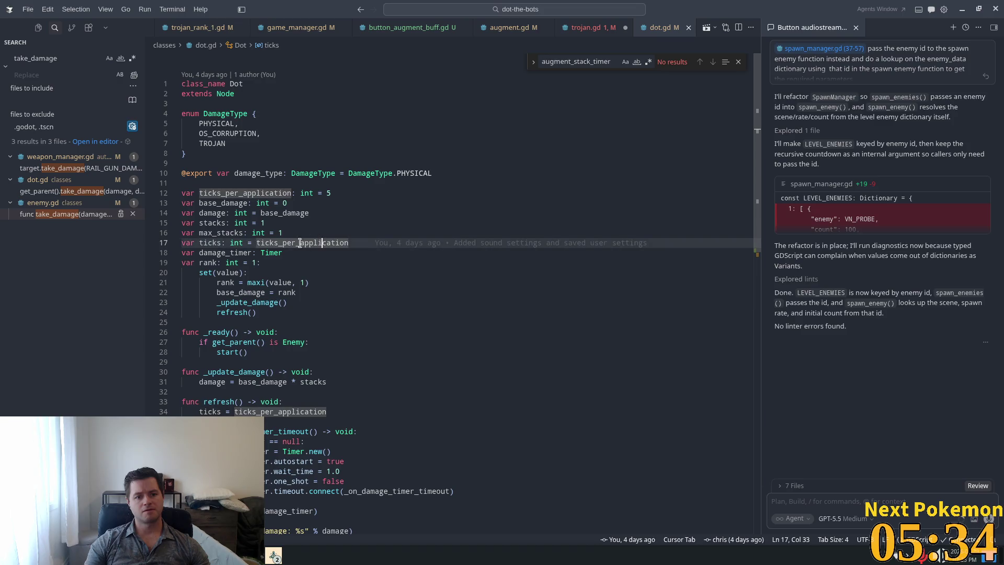
double_click(209, 241)
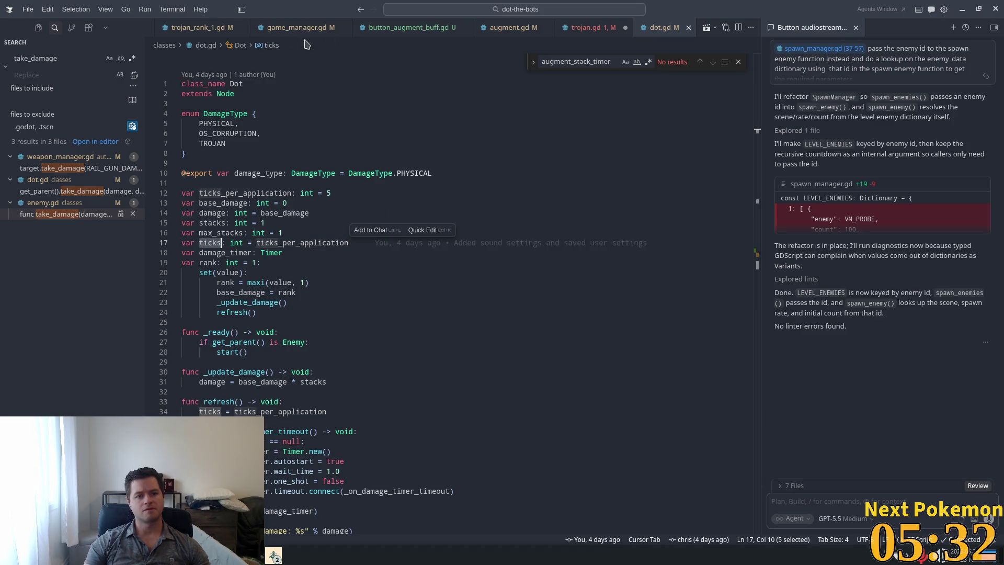
left_click(586, 27)
left_click(293, 223)
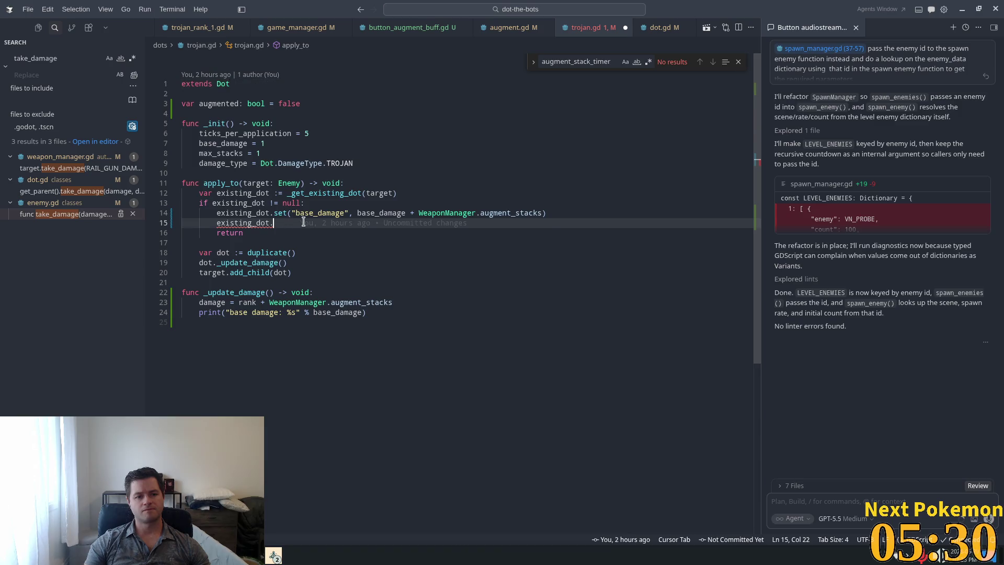
Complete the line as existing_dot.refresh() and save trojan.gd
type("call(\"")
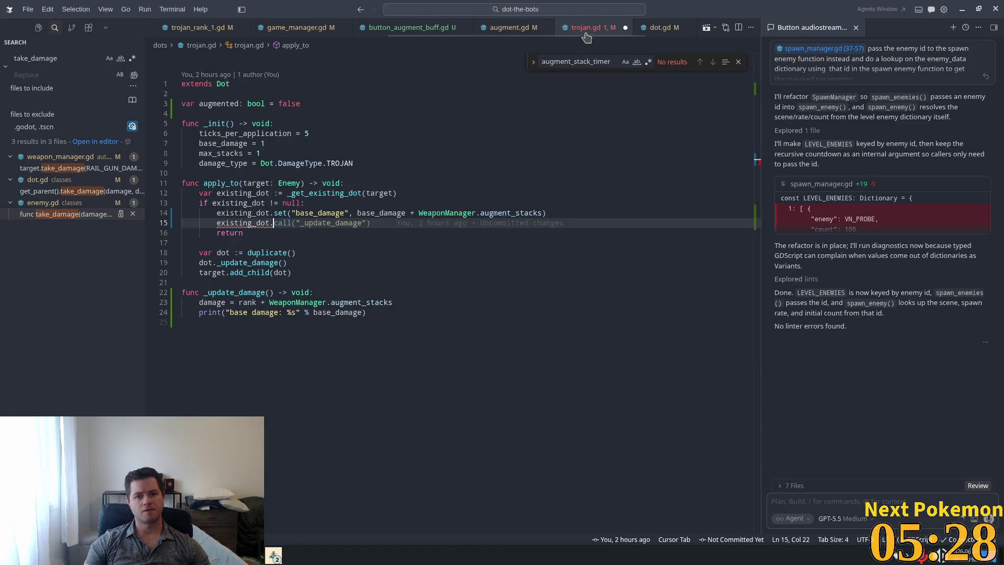
left_click(224, 84, "ctrl")
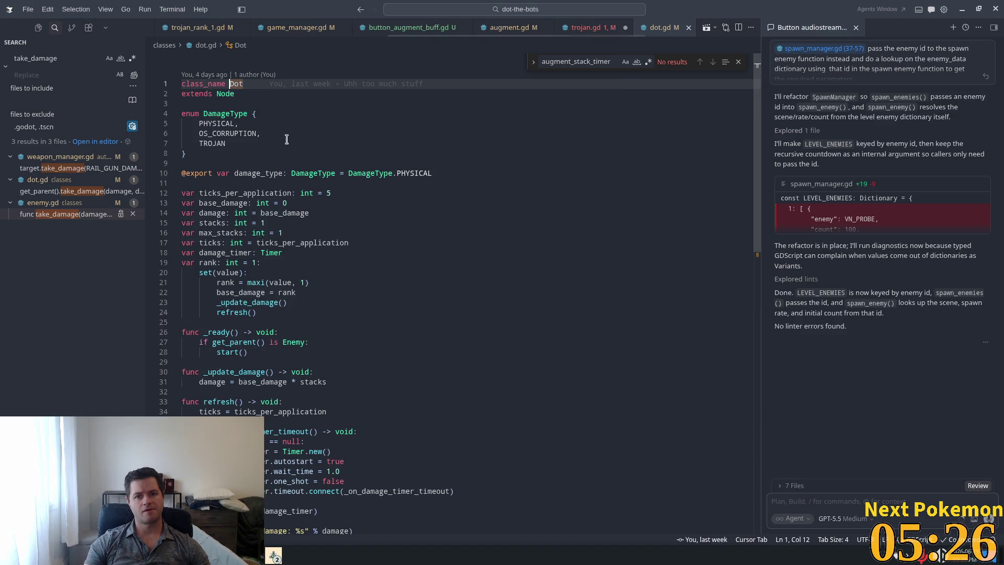
scroll(379, 263, "down", 1)
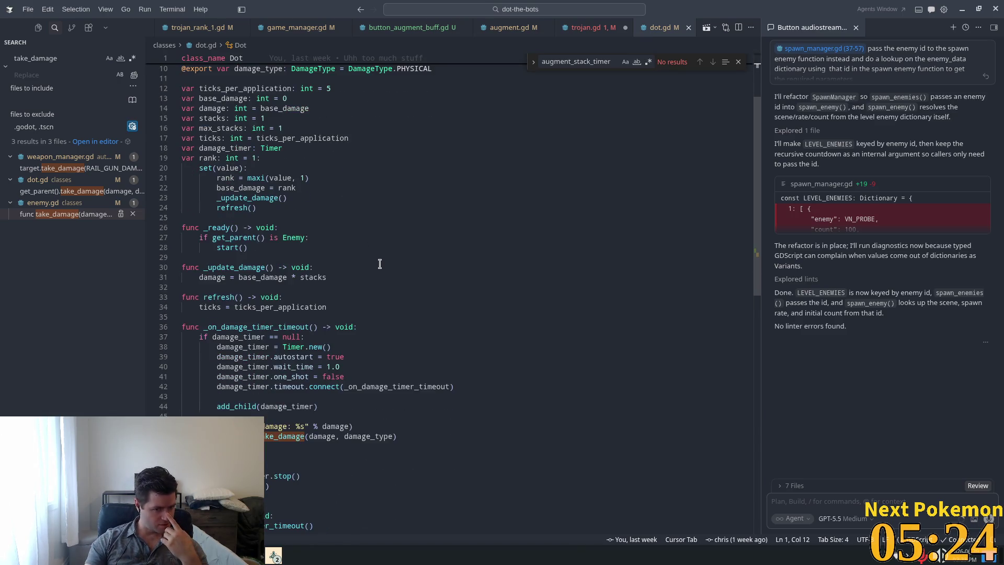
left_click(590, 27)
left_click(289, 223)
type("refre")
key("Tab")
key("ctrl+s")
Remove the leftover base damage print line from apply_to and return to Godot
left_click(337, 213)
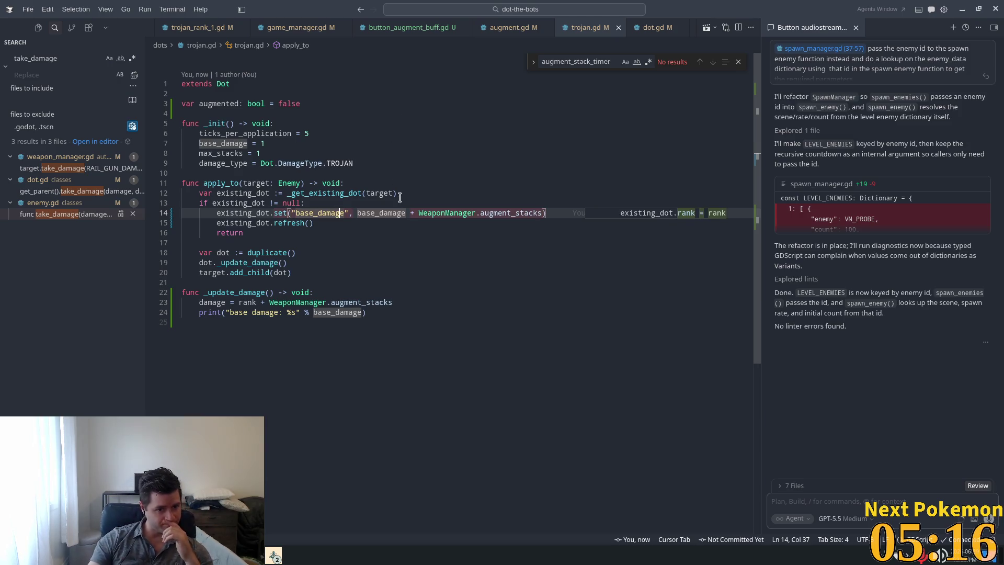
mouse_move(201, 303)
key("Down")
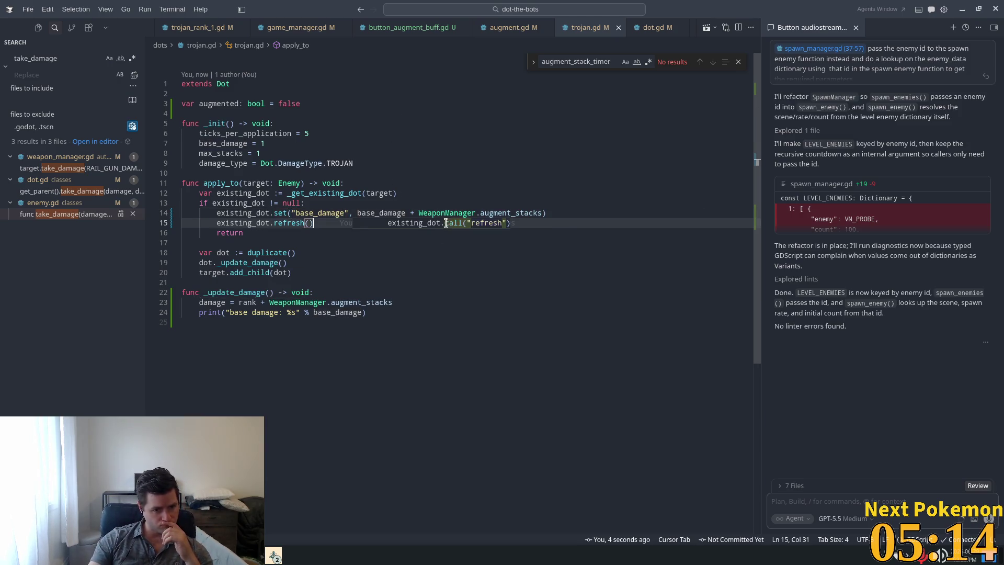
key("ctrl+z")
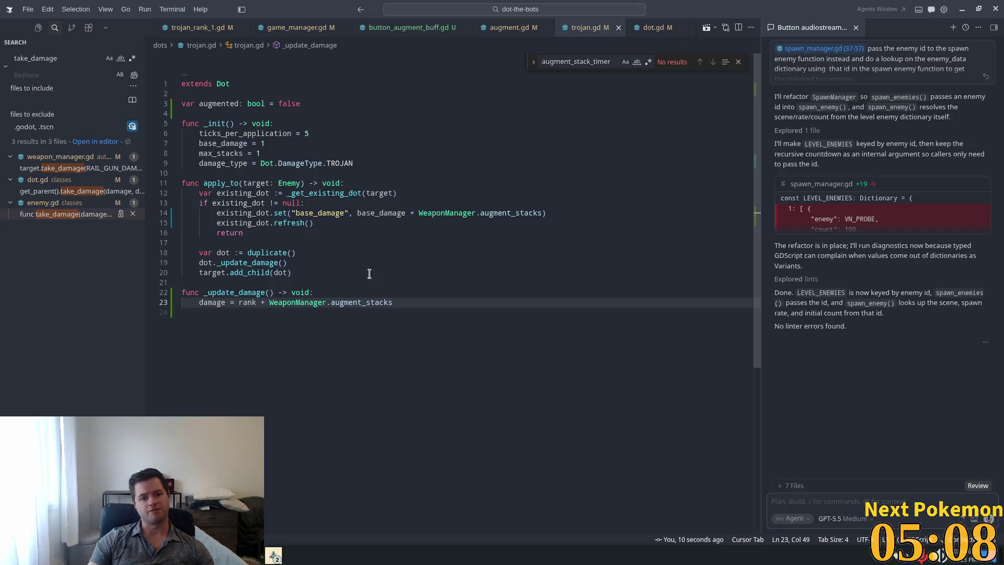
left_click(481, 242)
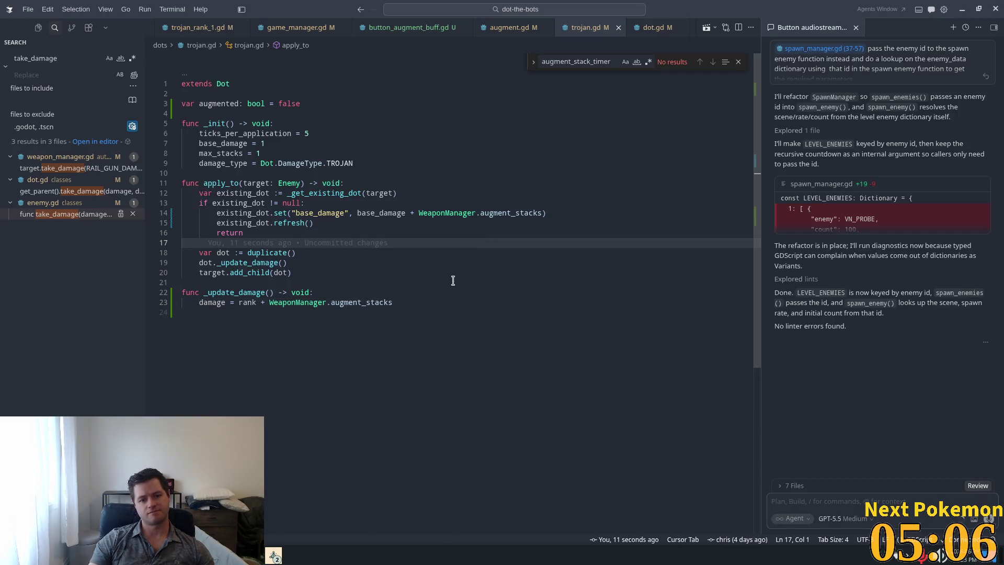
key("alt+Tab")
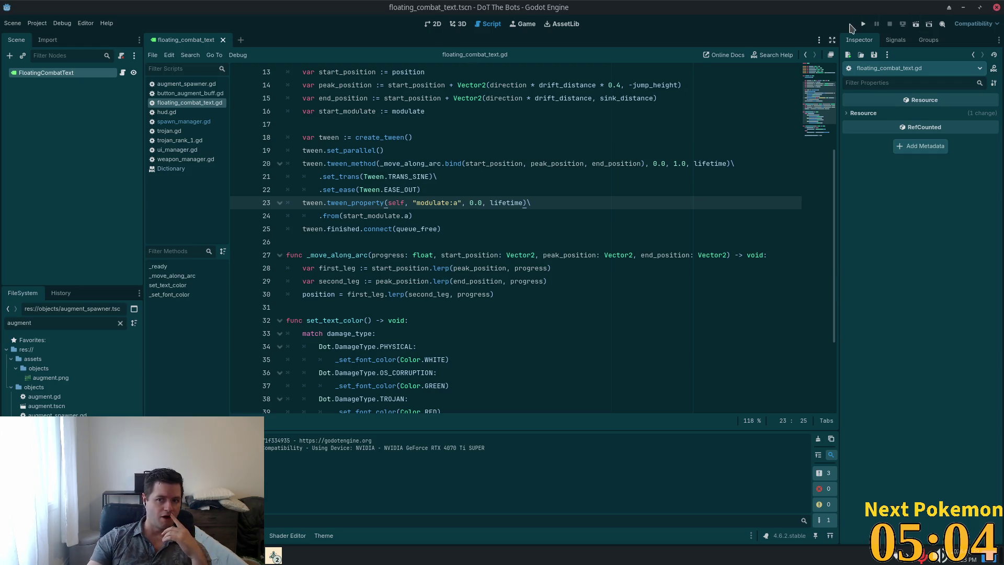
Run the project, start a game, and open and close the upgrade tree
left_click(865, 23)
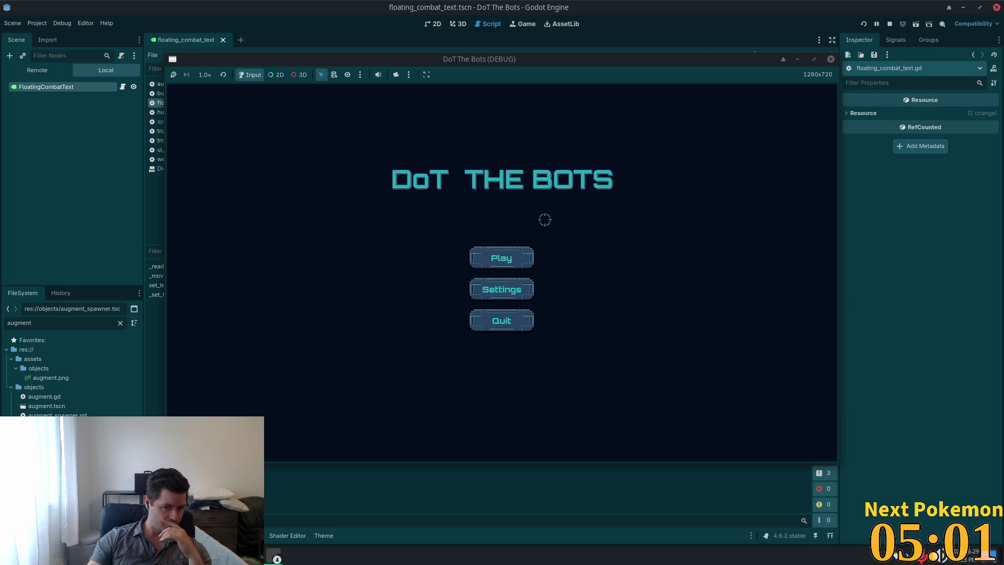
left_click(509, 257)
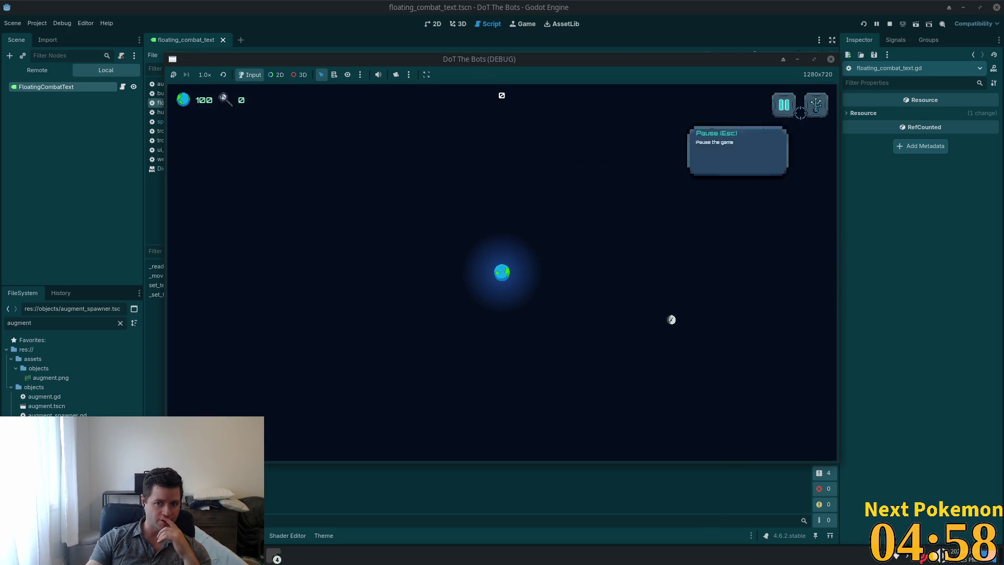
left_click(783, 104)
left_click(502, 272)
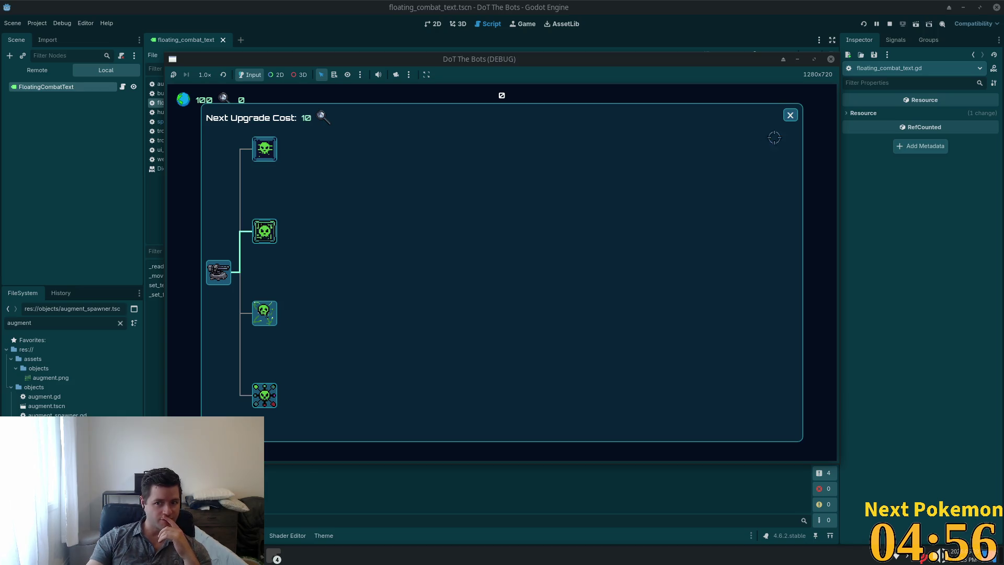
left_click(791, 116)
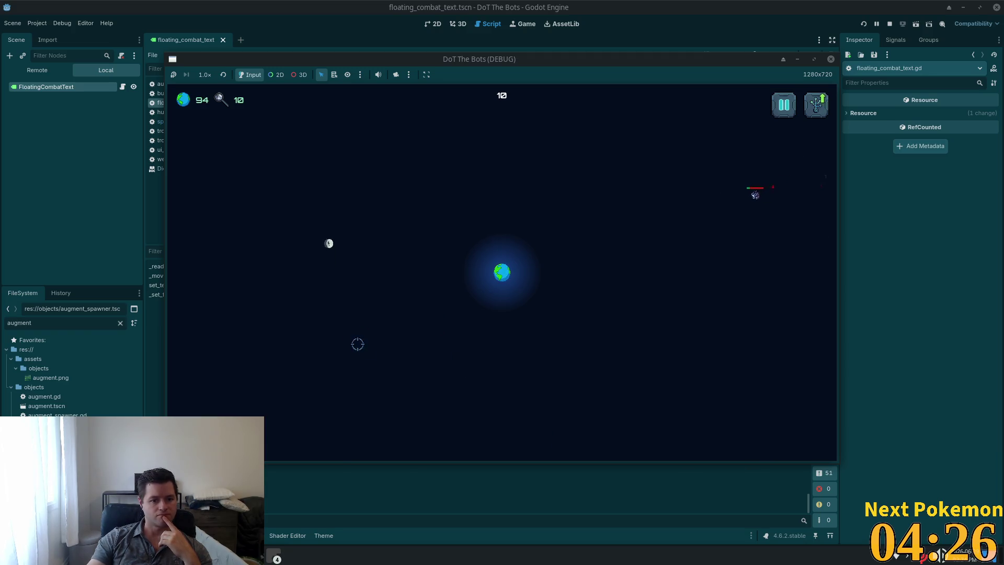
Play briefly, shooting a green enemy, then pause and quit to the main menu
mouse_move(220, 104)
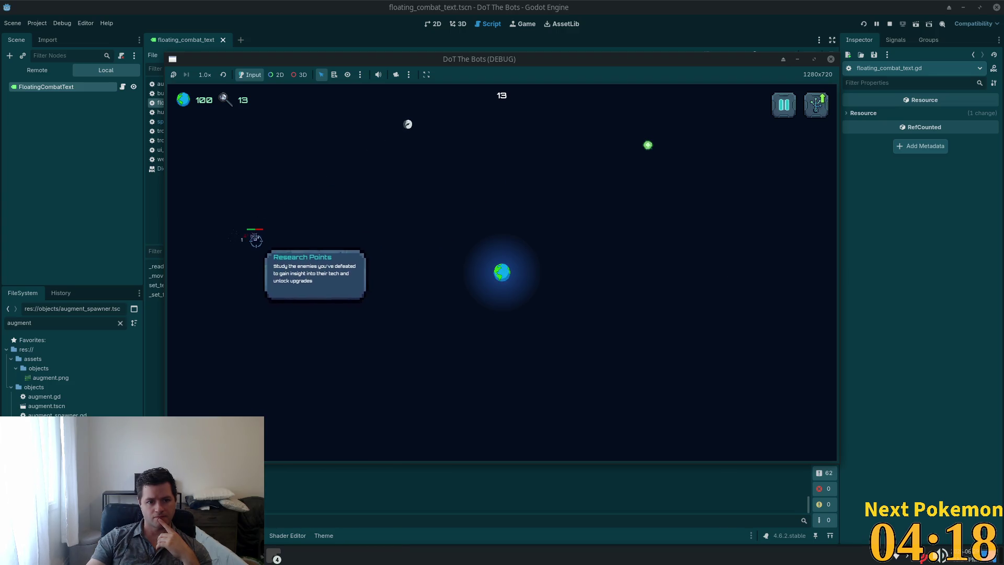
left_click(648, 145)
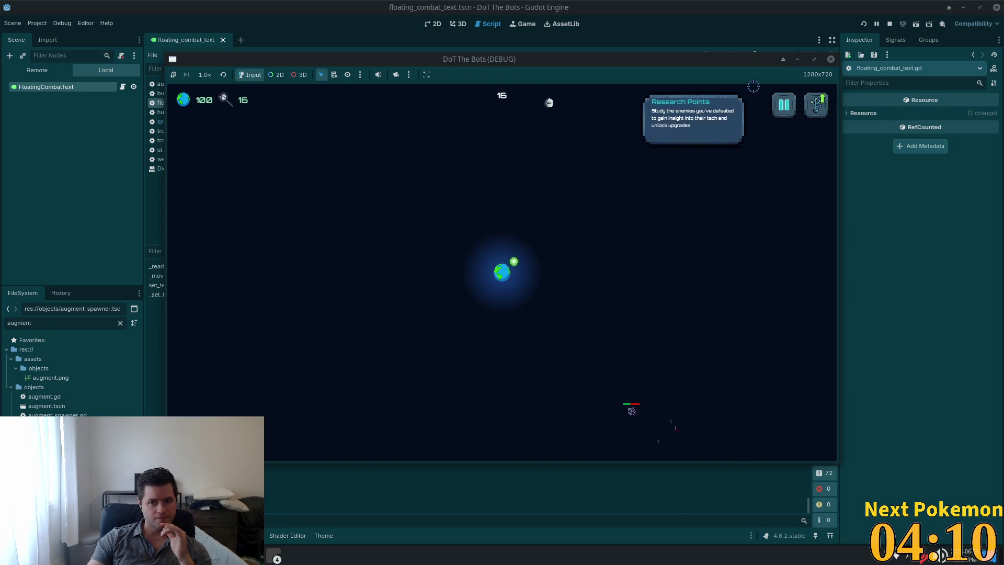
key("Escape")
left_click(486, 306)
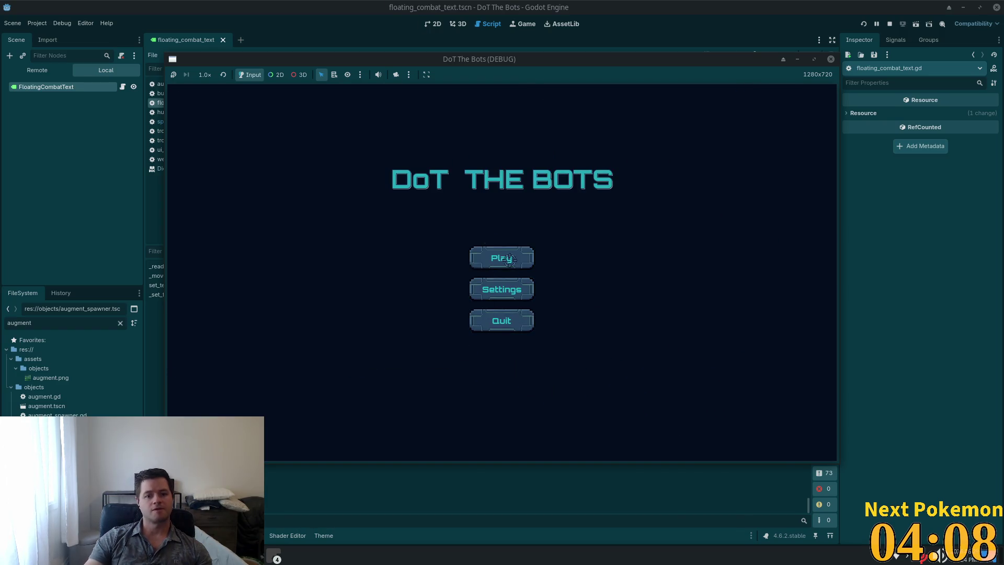
Quit the game from its main menu and return to floating_combat_text.gd in Godot
left_click(510, 321)
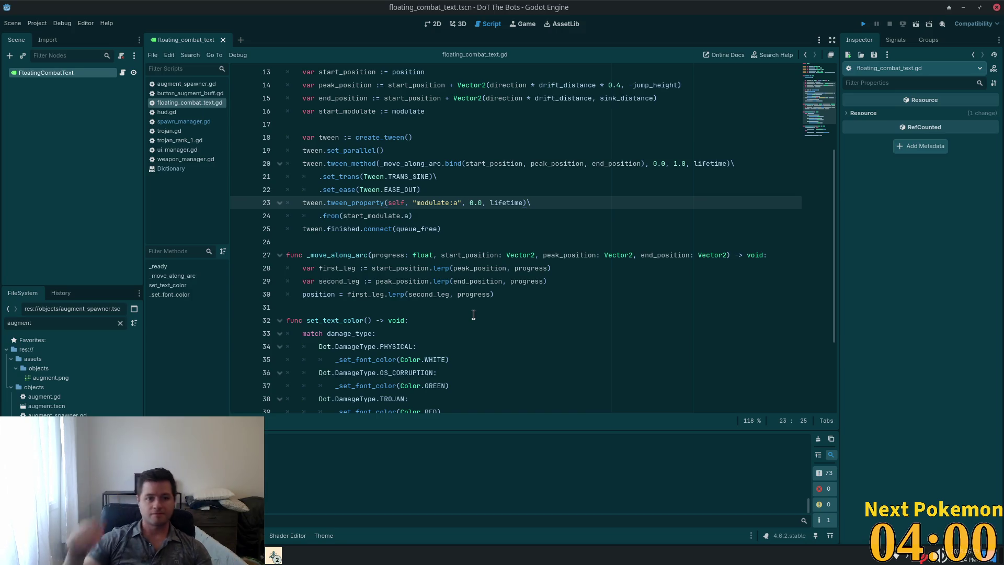
left_click(525, 180)
key("alt+Tab")
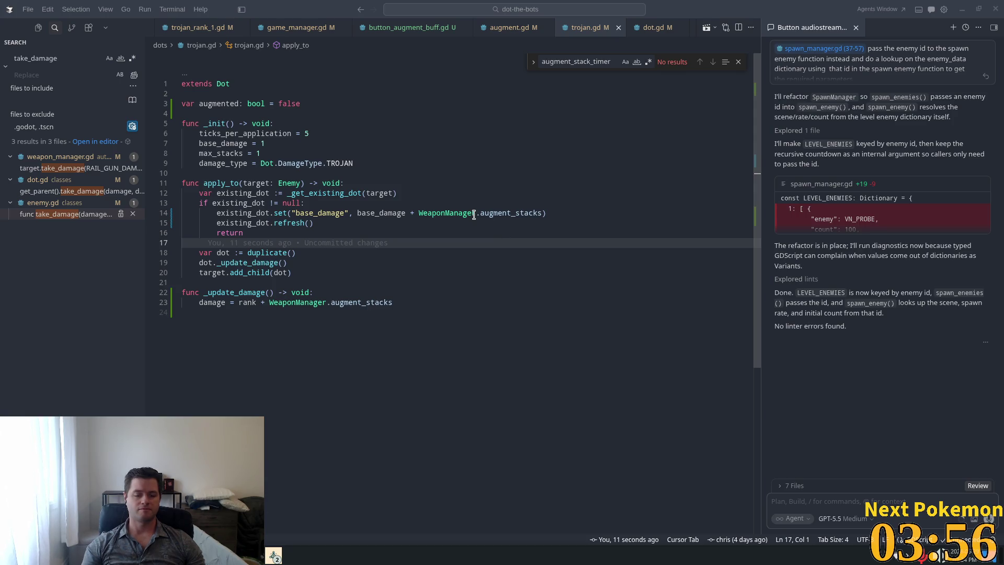
key("alt+Tab")
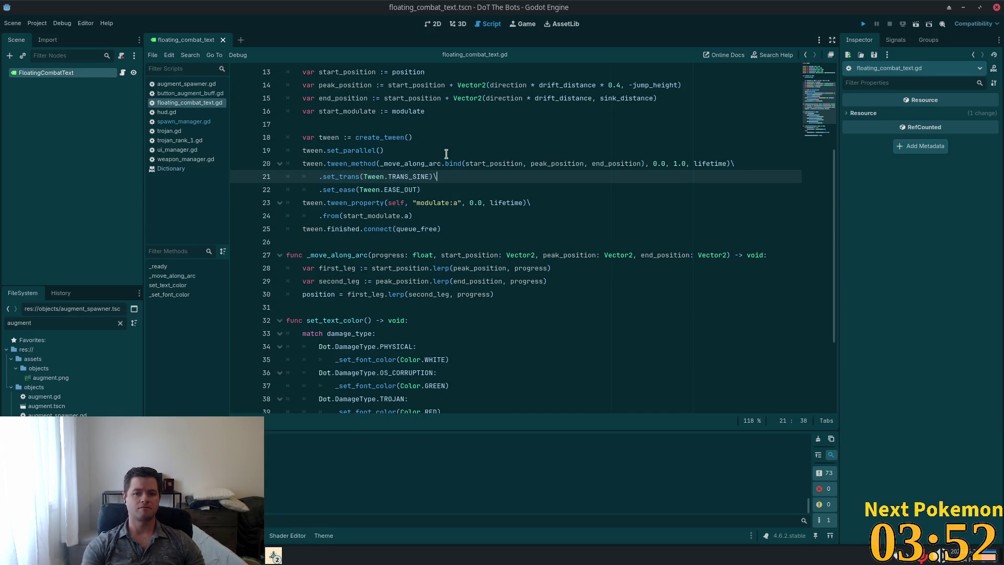
Keep the trailing backslash continuation on line 21 of floating_combat_text.gd and save the script
type("\\")
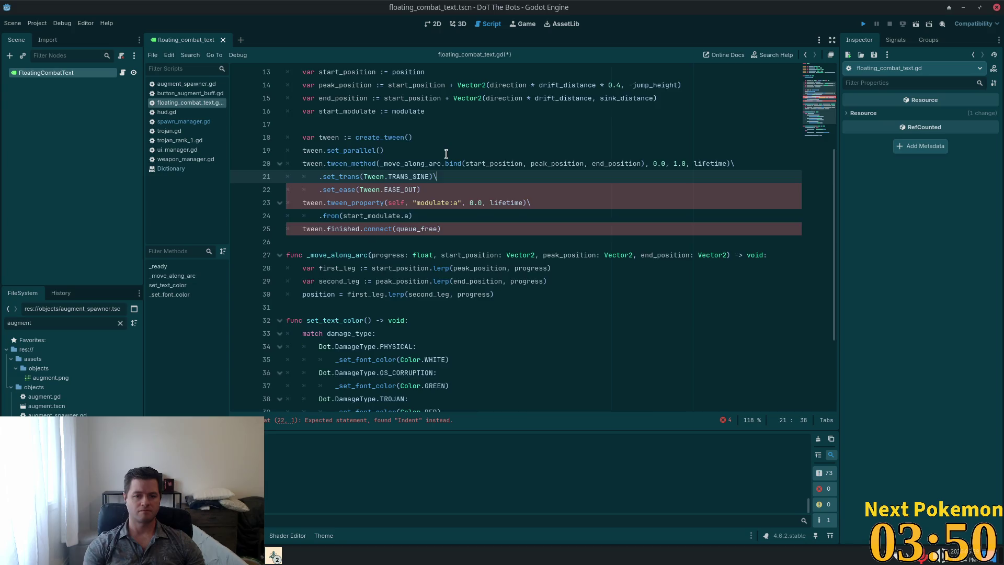
key("ctrl+Home")
key("ctrl+End")
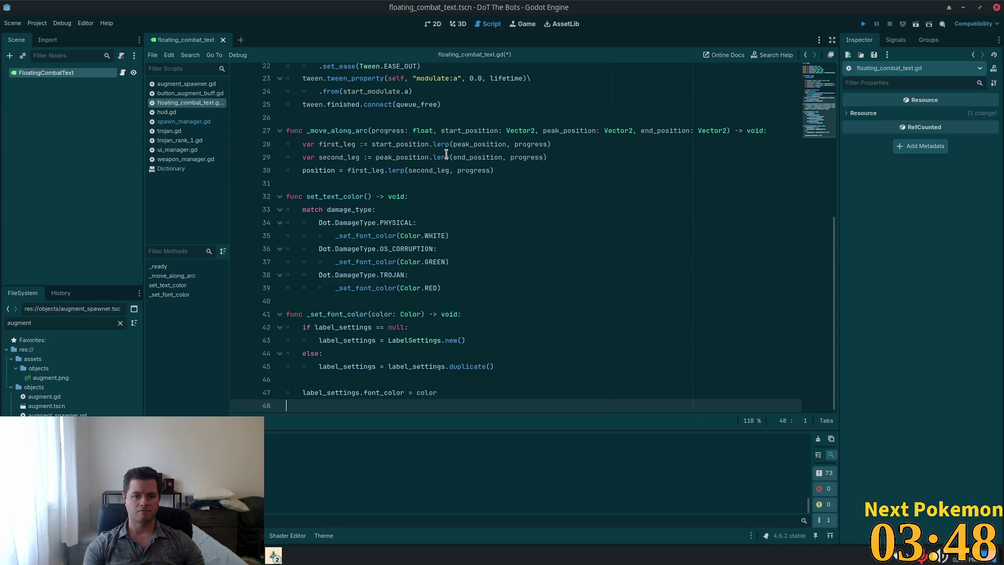
key("ctrl+s")
key("ctrl+Home")
key("ctrl+z")
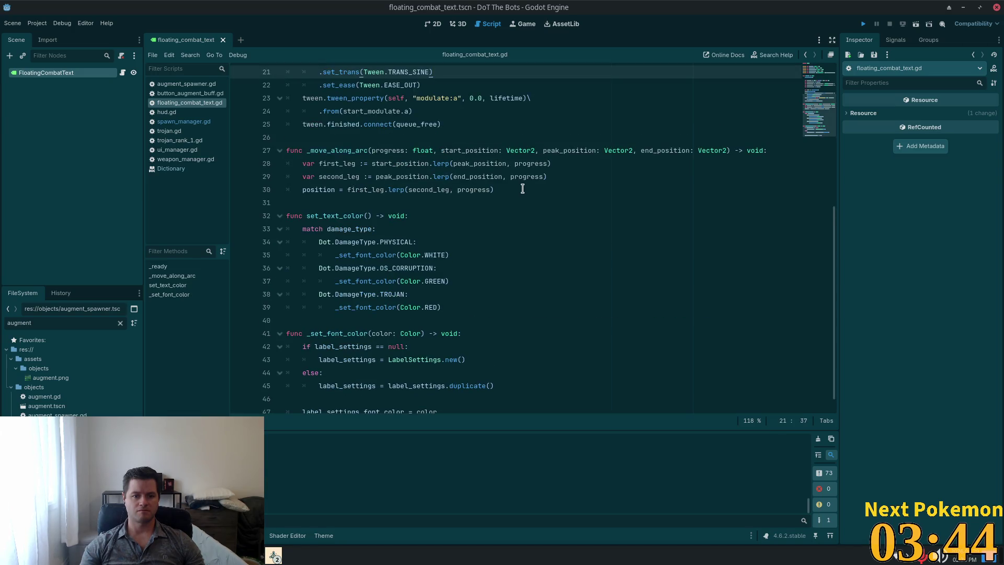
scroll(657, 207, "up", 3)
scroll(648, 206, "down", 1, "ctrl")
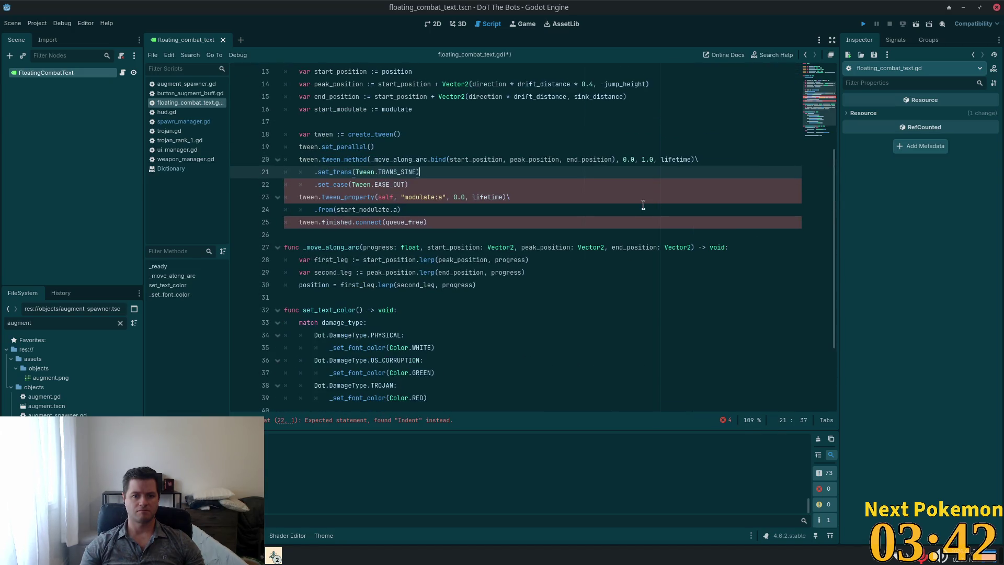
key("ctrl+shift+z")
Review lines 20–23 of the script, then switch back to Cursor's trojan.gd
left_click(519, 157)
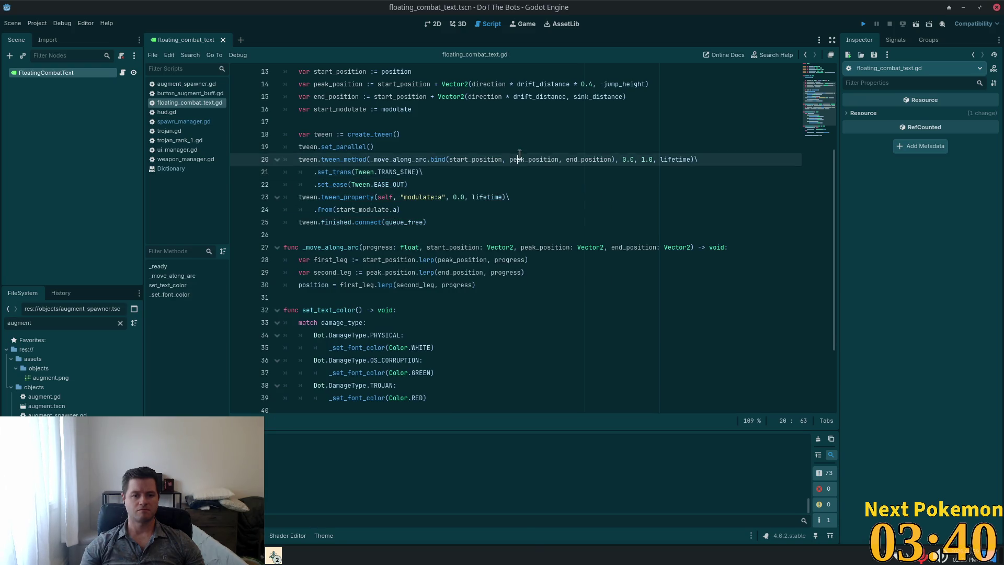
scroll(527, 246, "up", 3, "ctrl")
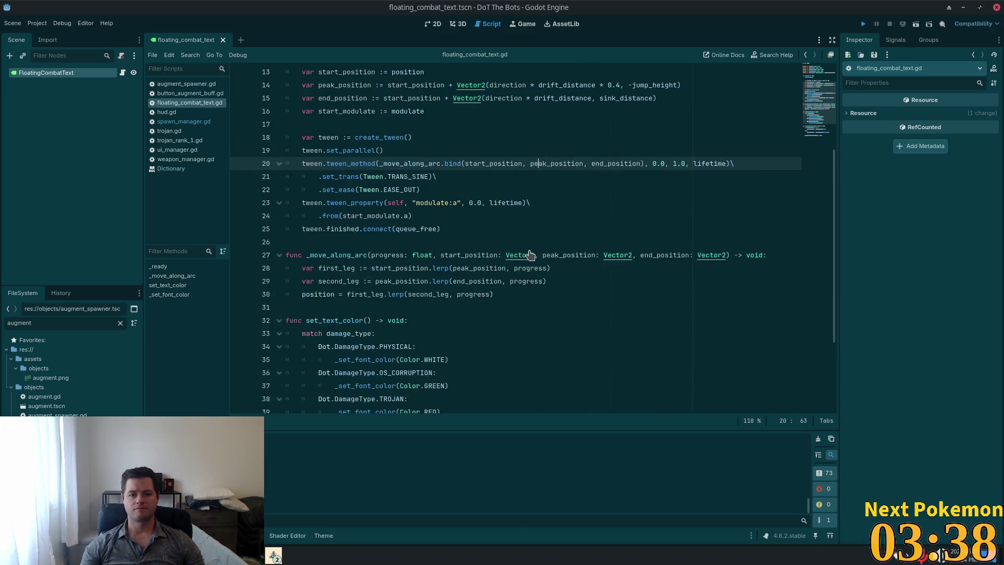
left_click(530, 228)
scroll(530, 230, "down", 3, "ctrl")
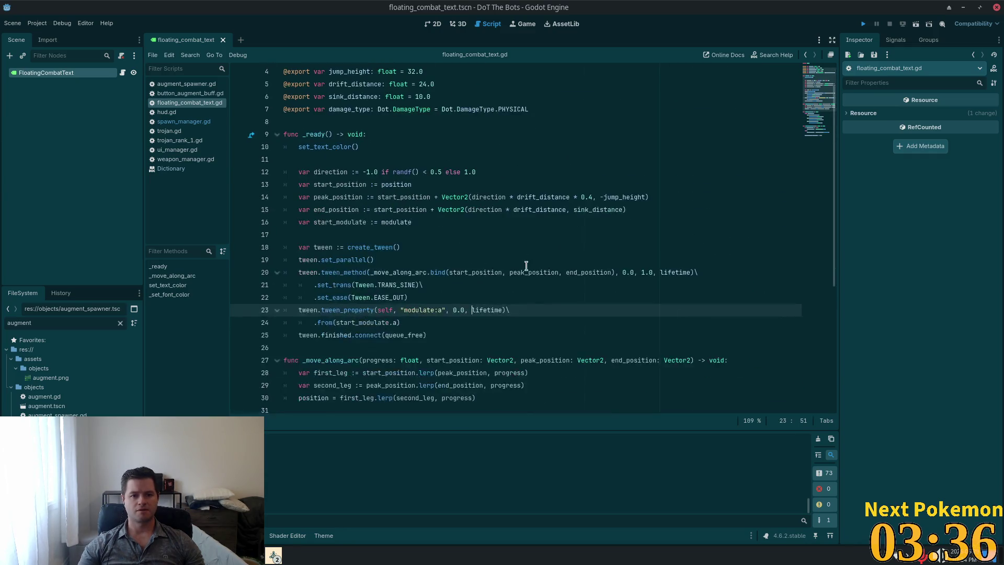
scroll(512, 246, "down", 3)
key("alt+Tab")
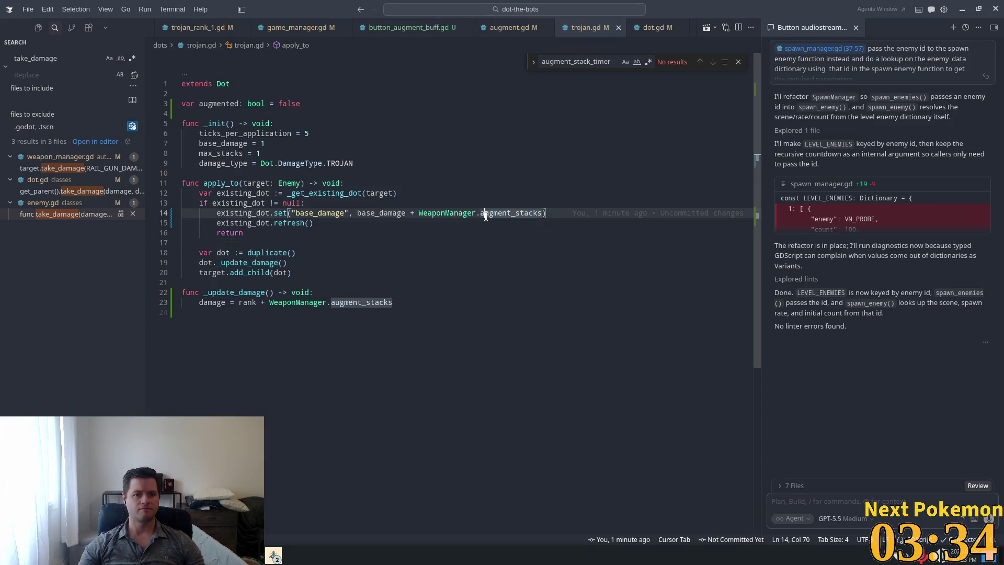
Open spawn_manager.gd through the quick file search
key("ctrl+p")
type("sapwn")
key("BackSpace")
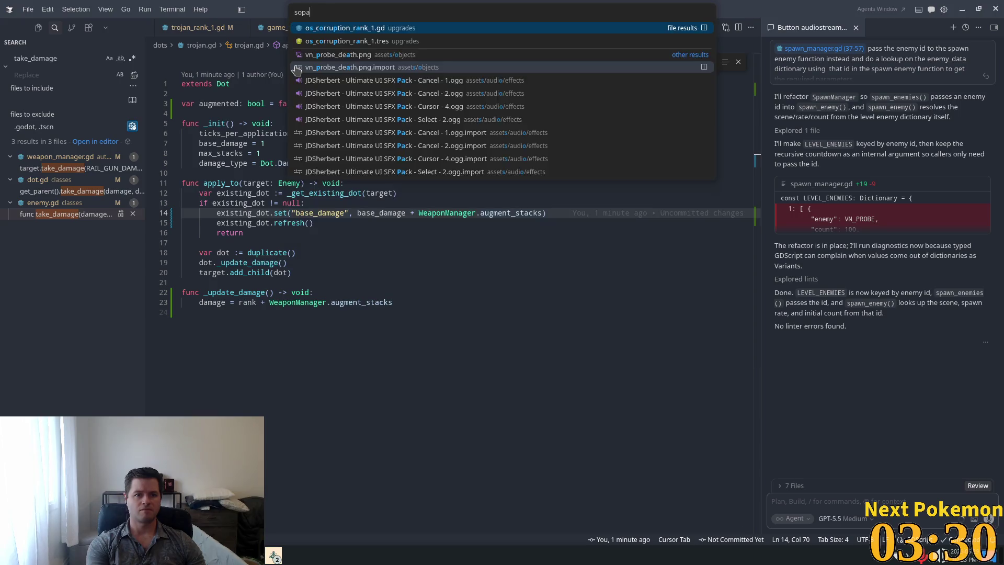
type("pawn")
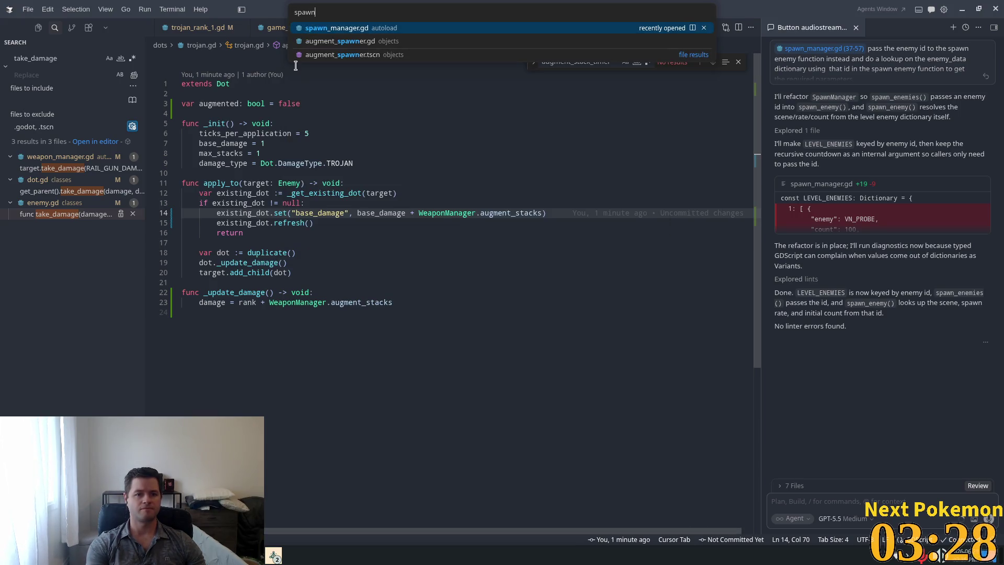
key("Return")
scroll(417, 243, "up", 7)
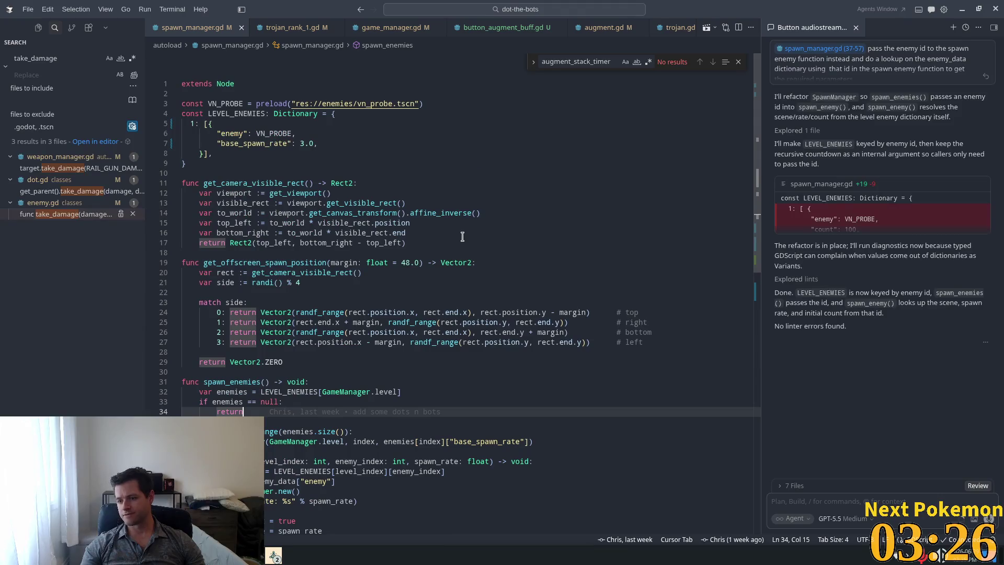
Start a "min_spawn_rate" key below base_spawn_rate in the level 1 LEVEL_ENEMIES entry
left_click(288, 143)
mouse_move(200, 143)
left_mouse_down()
mouse_move(319, 145)
mouse_move(261, 167)
mouse_move(204, 148)
left_mouse_up()
left_click(206, 161)
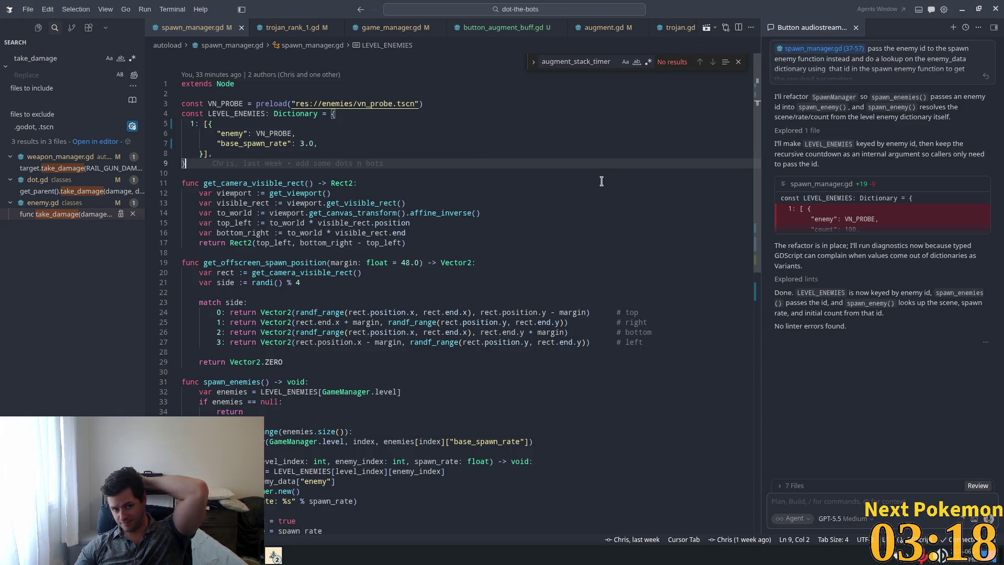
left_click(330, 144)
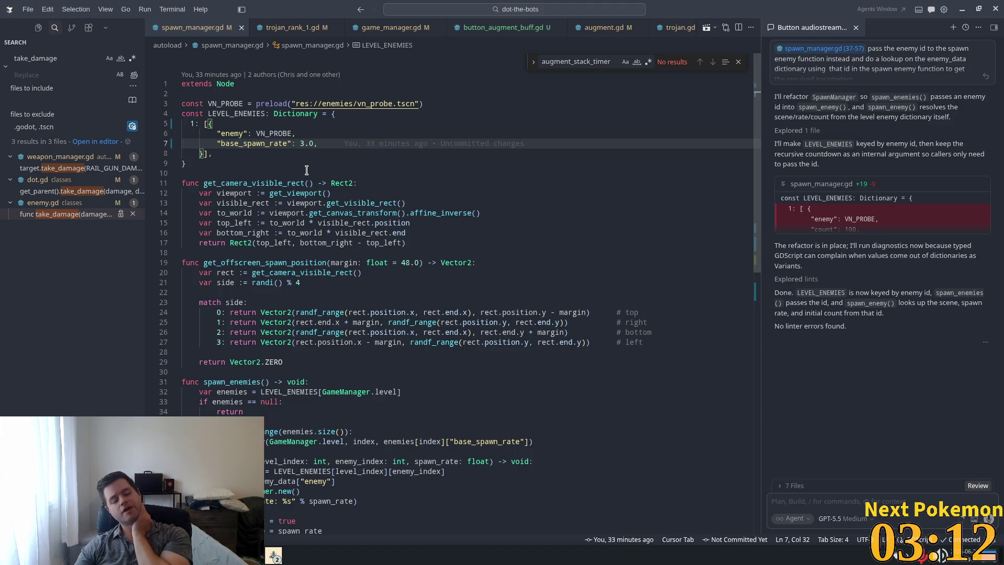
left_click(265, 150)
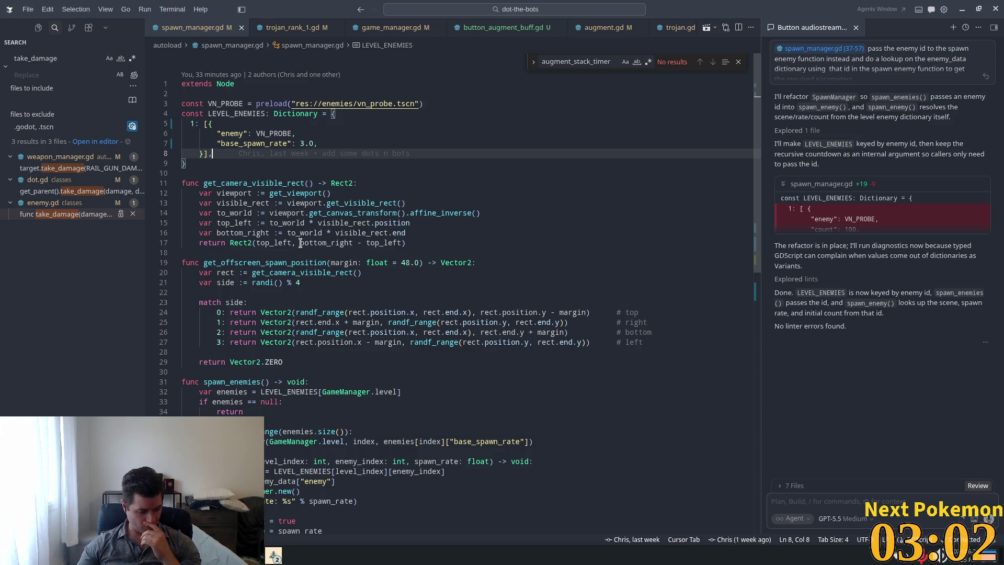
mouse_move(301, 242)
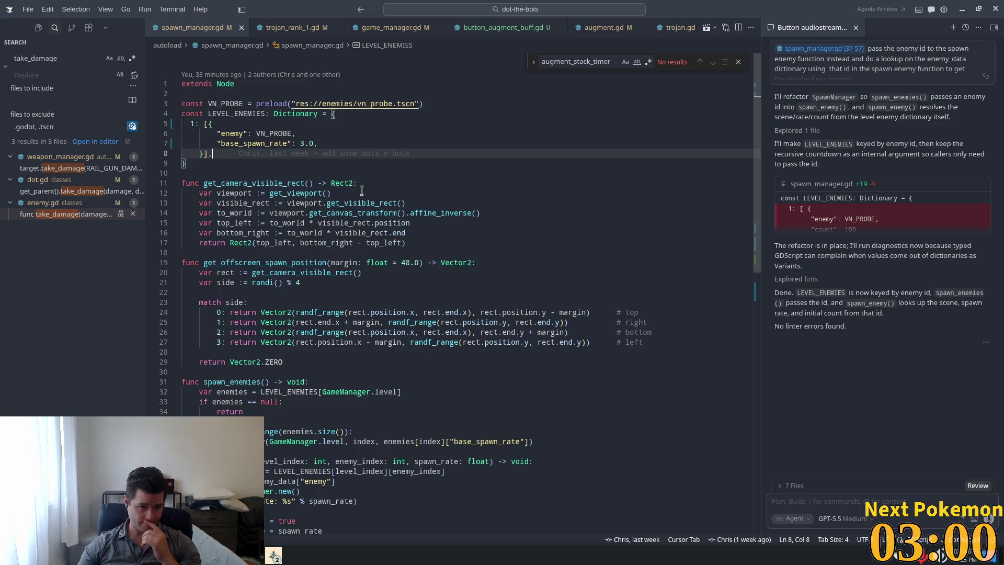
key("Return")
type("\"")
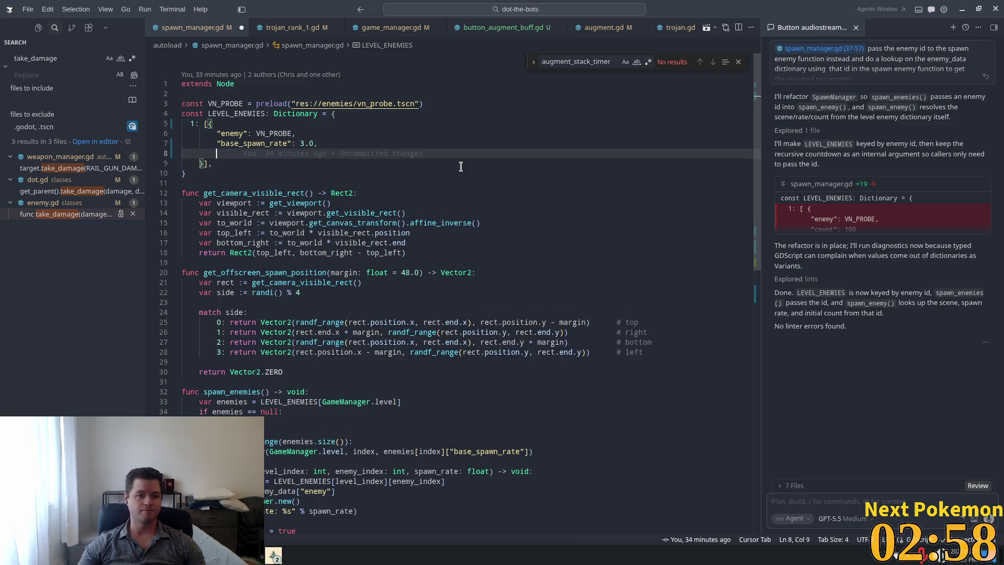
type("min")
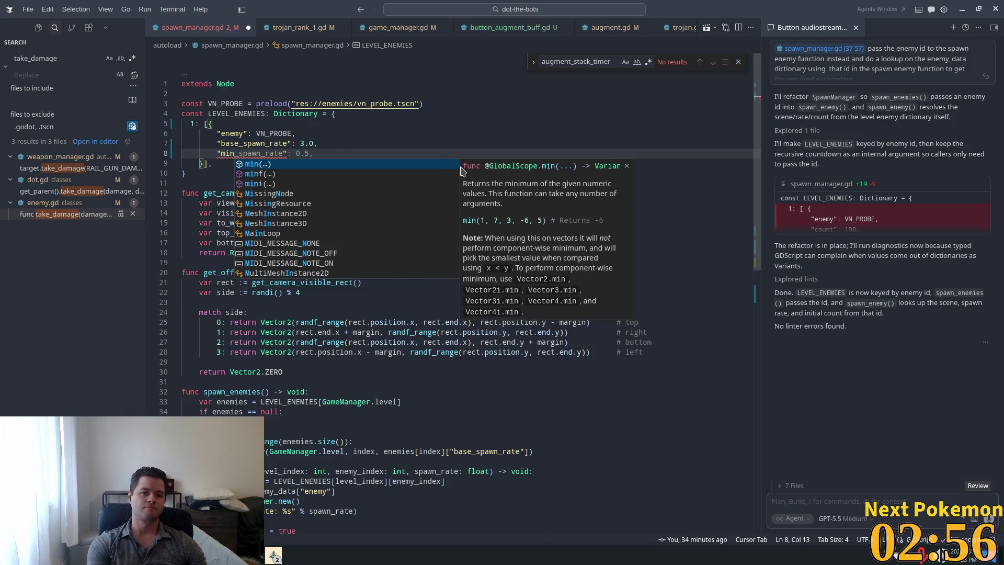
key("Tab")
Accept the suggested "min_spawn_rate": 0.5 line for the level 1 enemy
scroll(370, 128, "down", 2)
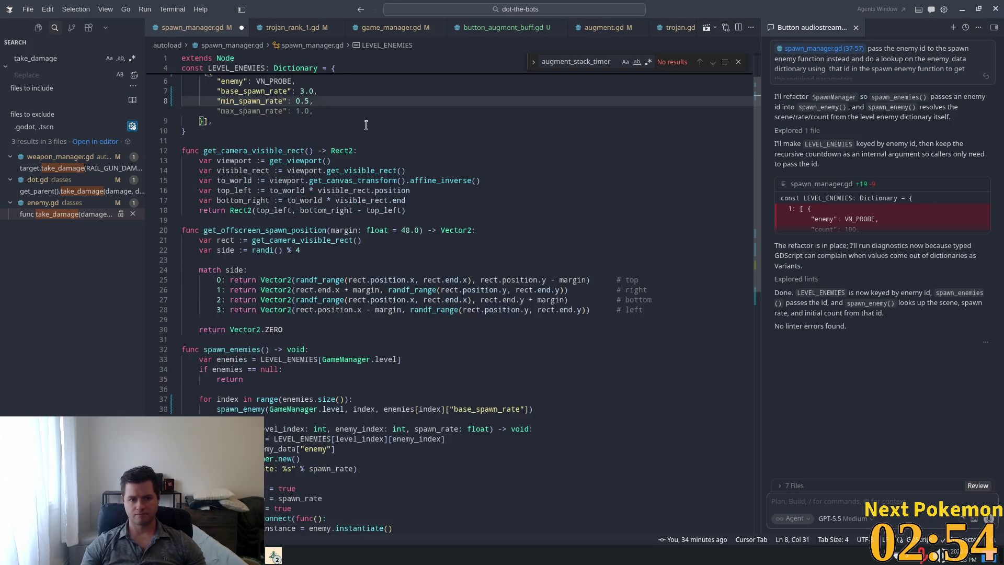
left_click(330, 93)
scroll(340, 123, "up", 2)
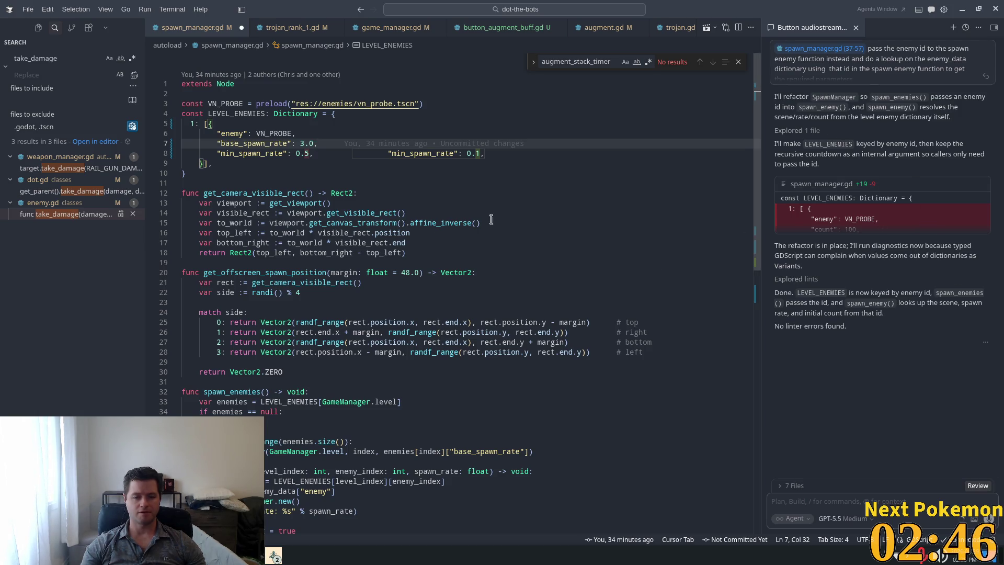
key("Tab")
key("ctrl+s")
scroll(452, 416, "down", 5)
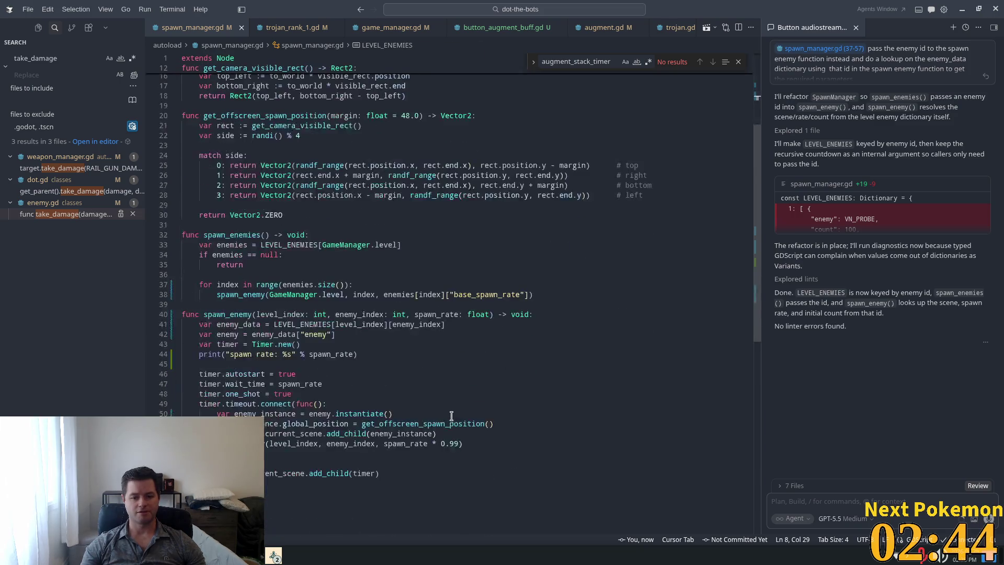
Delete the spawn-rate print line in spawn_enemy
left_click(357, 354)
left_click(182, 353, "shift")
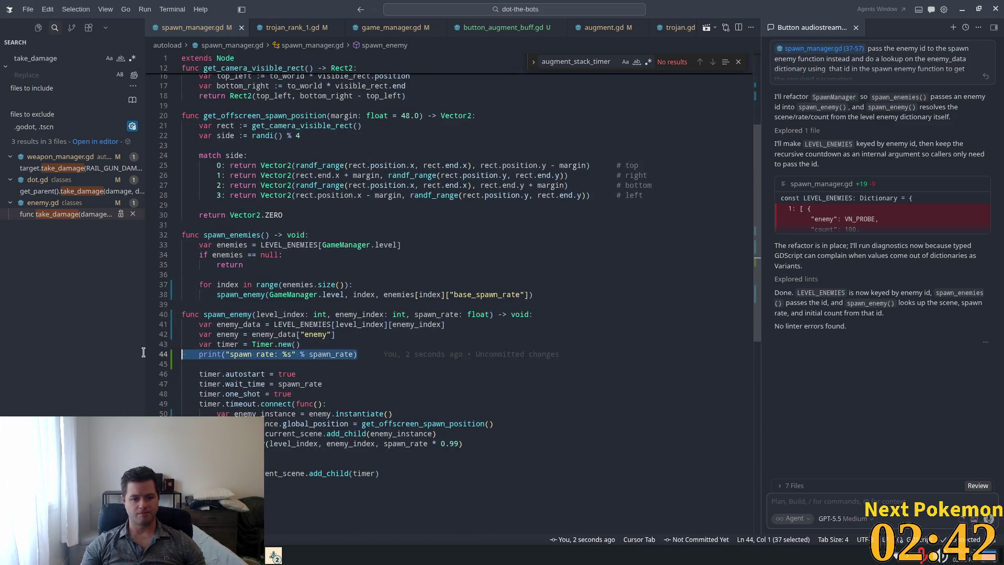
key("ctrl+shift+k")
left_click(451, 444)
scroll(450, 424, "down", 3)
Clamp the respawn rate with maxf(spawn_rate * 0.99, min_spawn_rate)
left_click(445, 345)
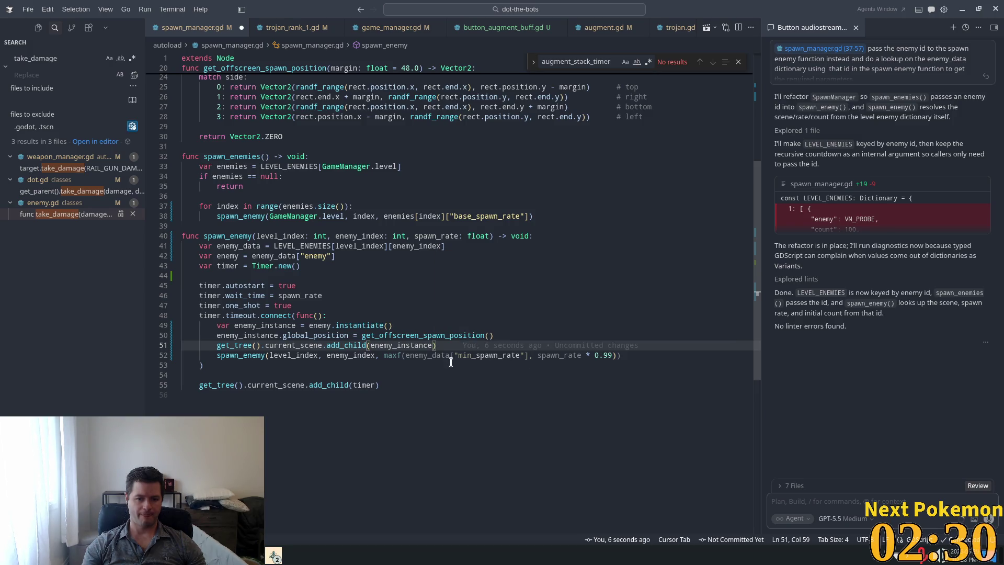
left_click(526, 358)
key("Up")
key("Up")
key("Up")
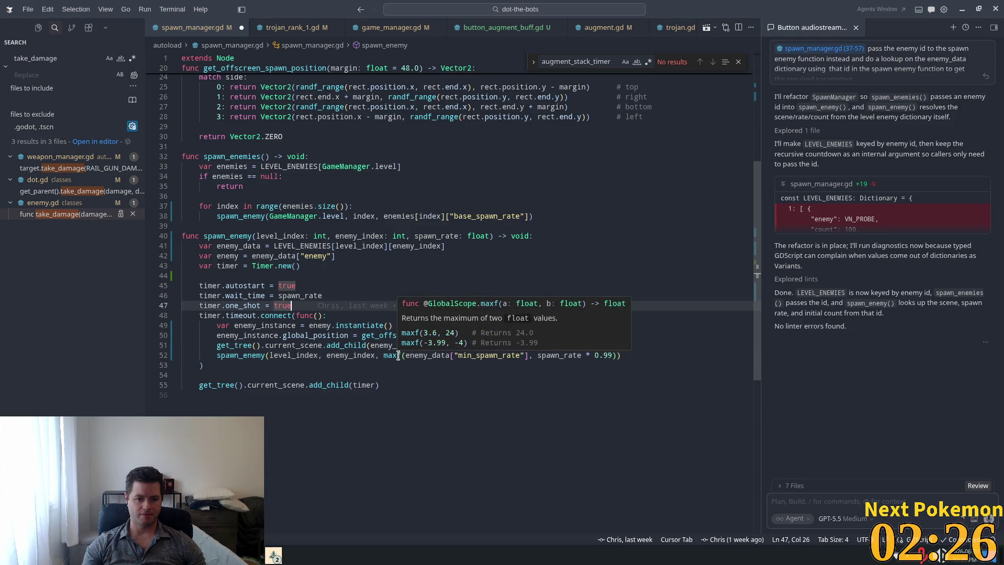
key("alt+Tab")
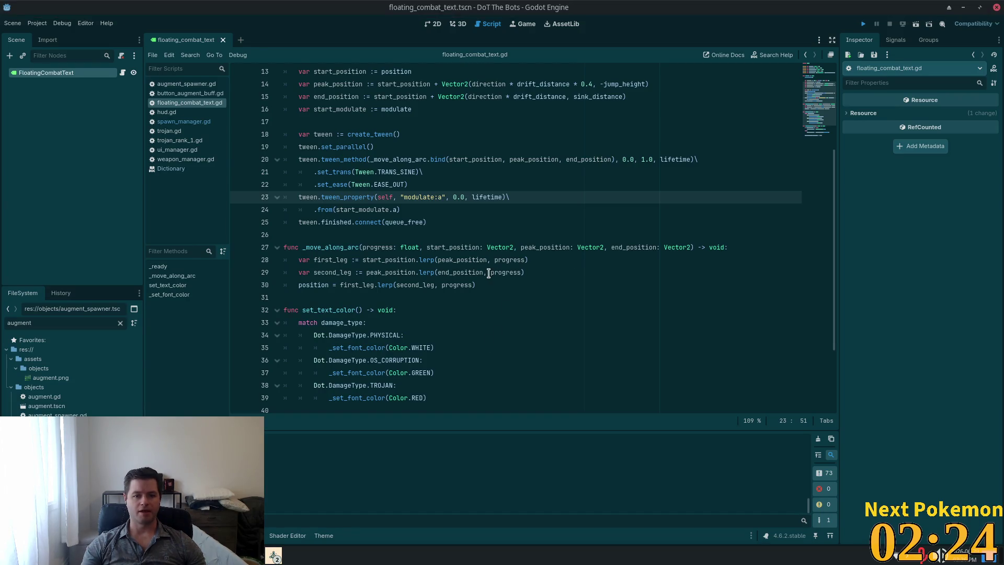
key("alt+Tab")
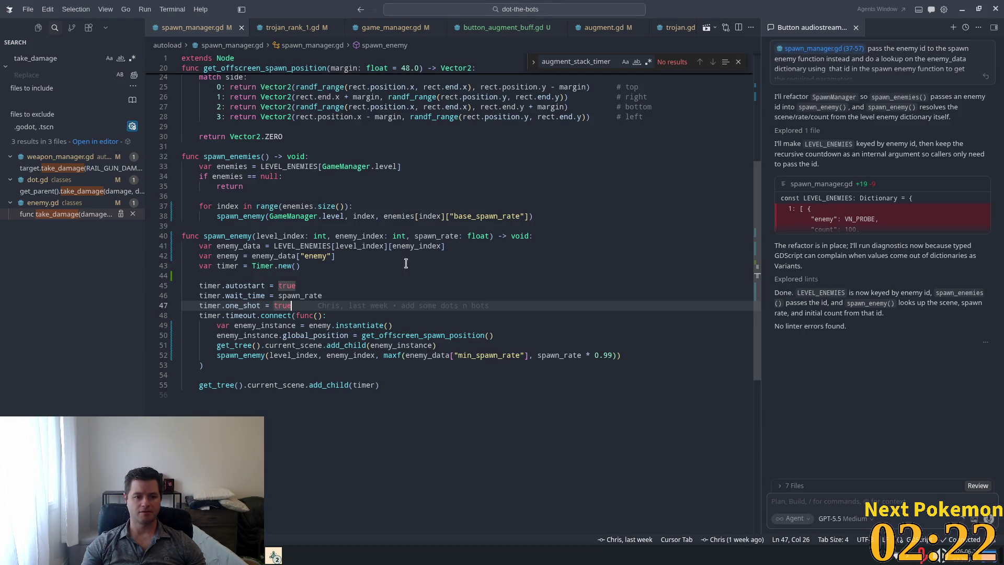
Restore the spawn-rate print line above the timer setup and return to Godot Engine
left_click(413, 262)
left_click(372, 275)
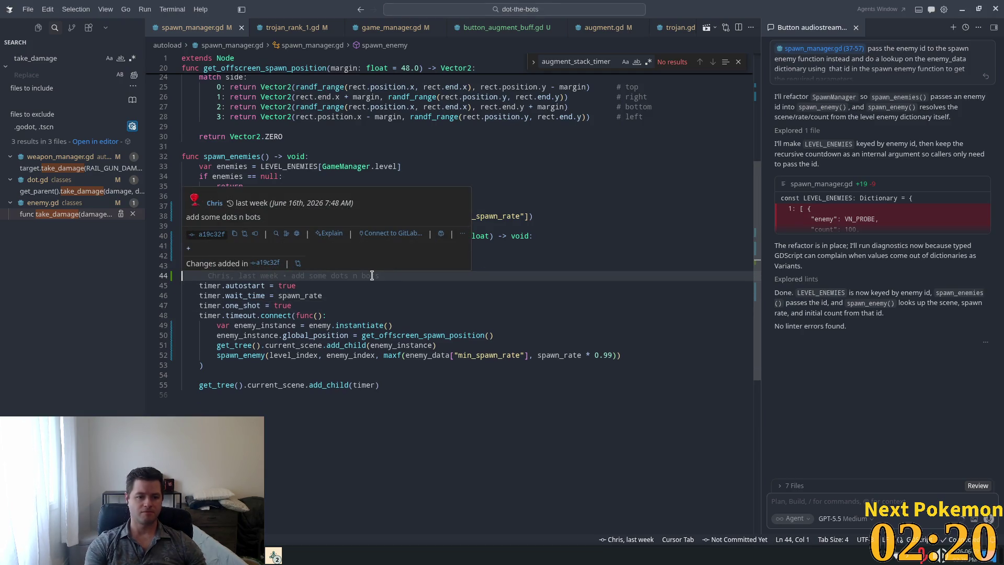
key("Return")
key("Tab")
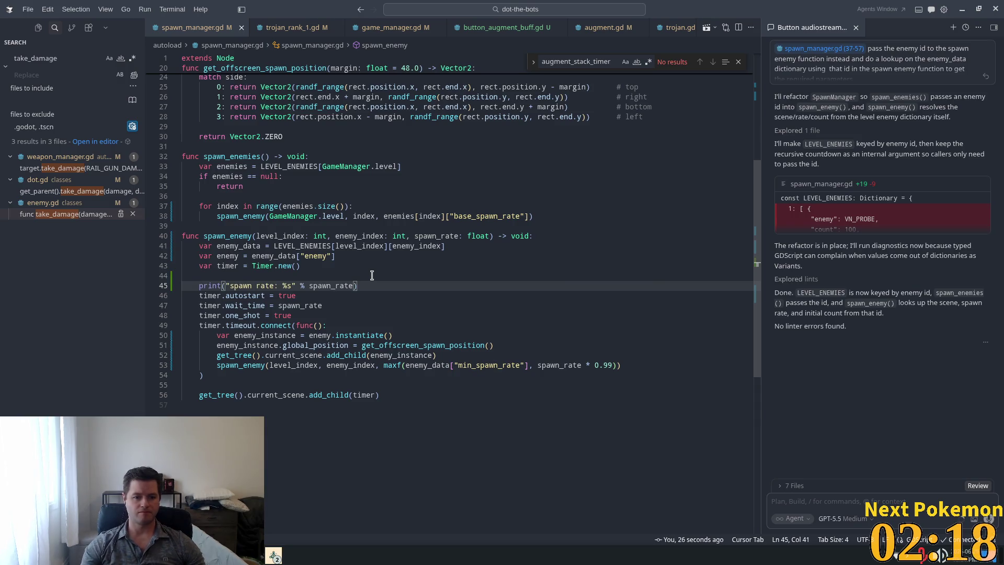
key("alt+Tab")
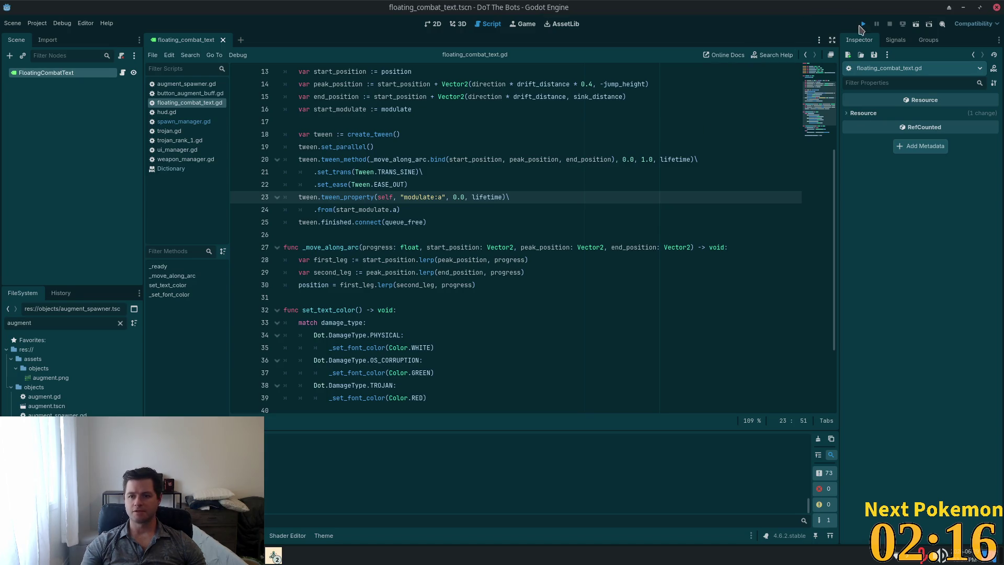
left_click(862, 25)
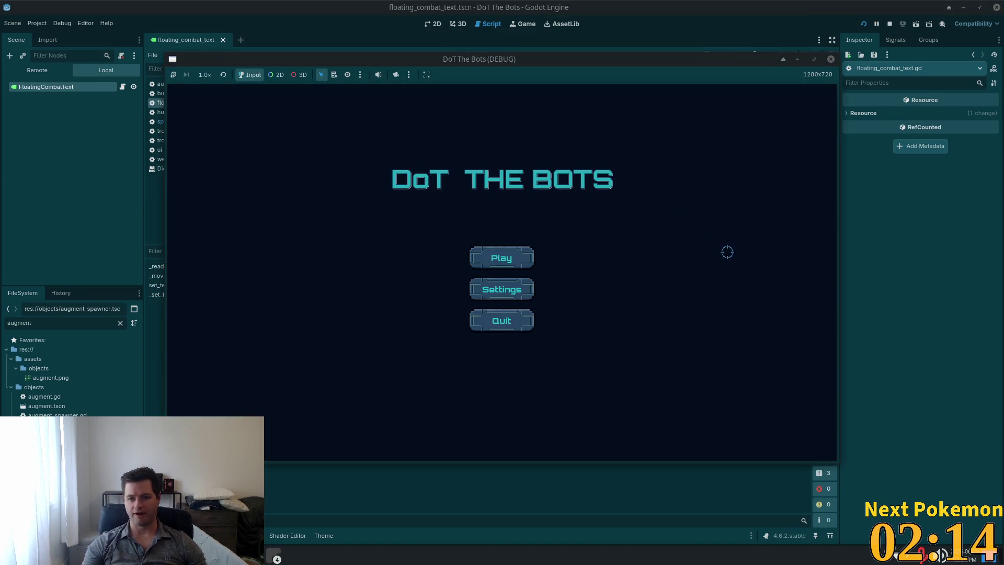
left_click(481, 256)
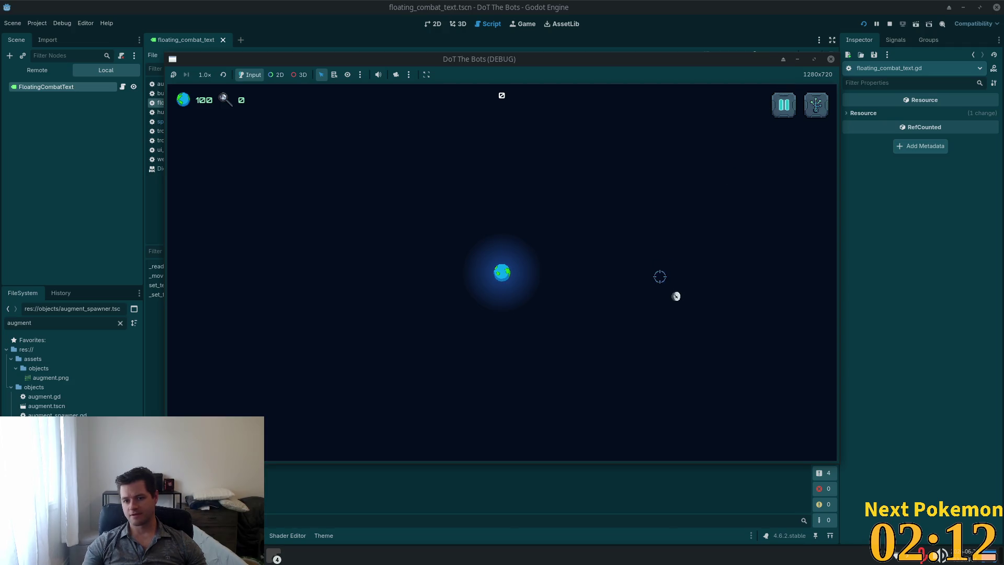
left_click(815, 105)
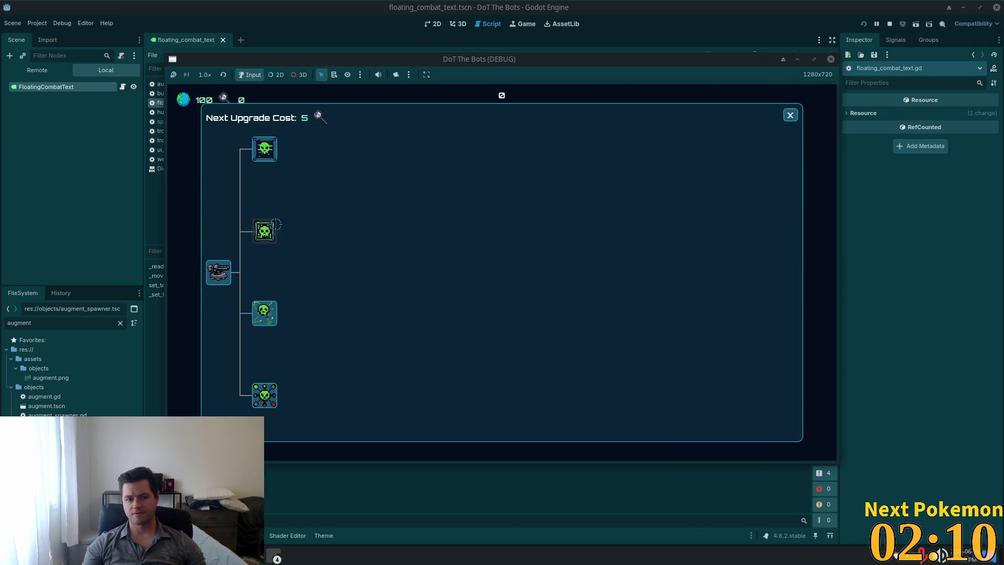
left_click(790, 115)
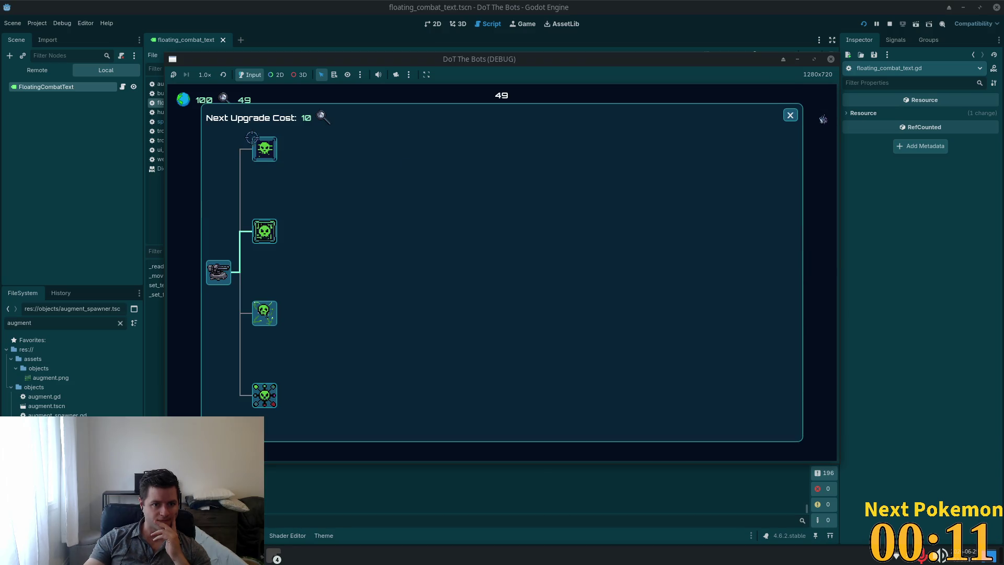
left_click(252, 138)
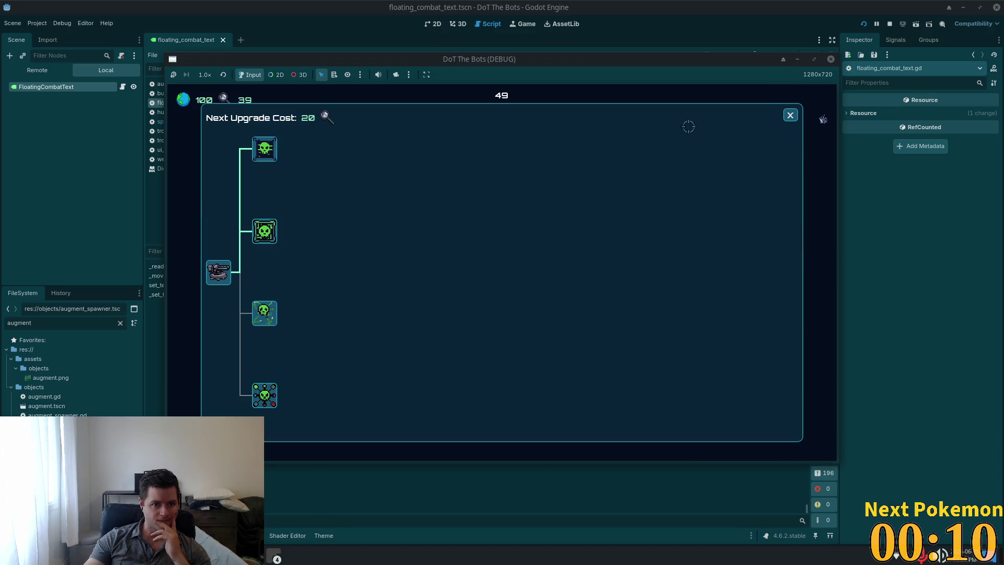
left_click(790, 115)
left_click(493, 335)
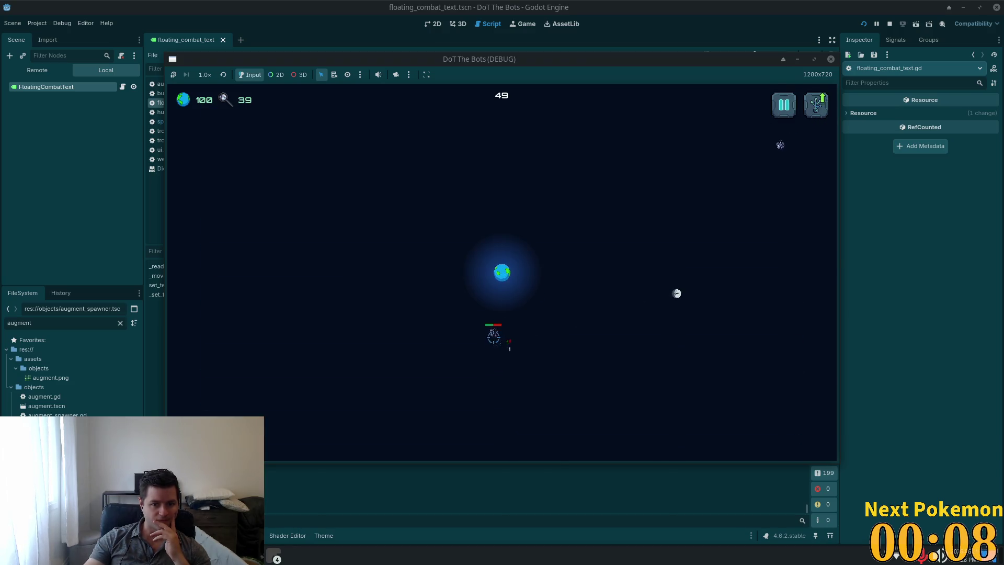
left_click(748, 159)
left_click(539, 396)
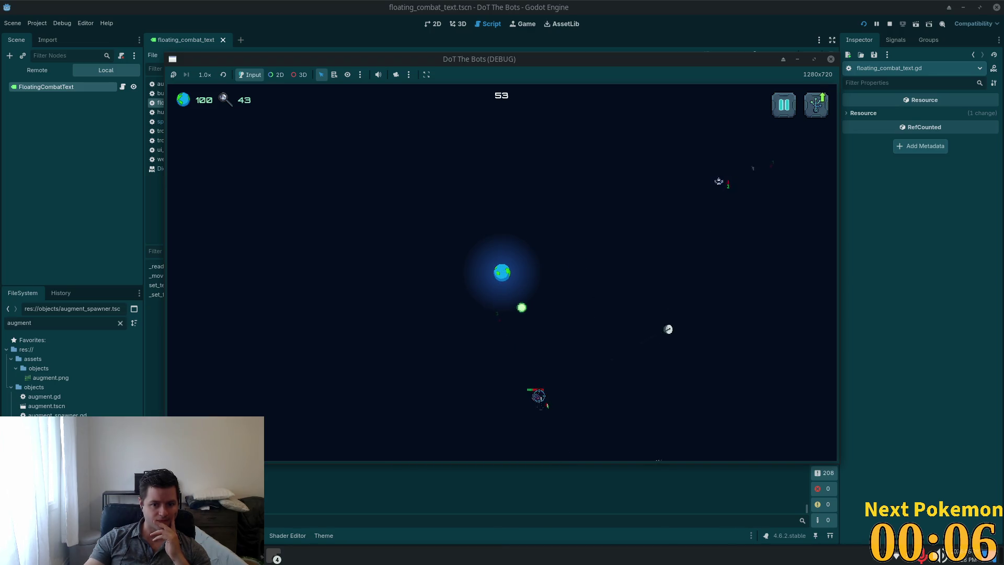
key("F8")
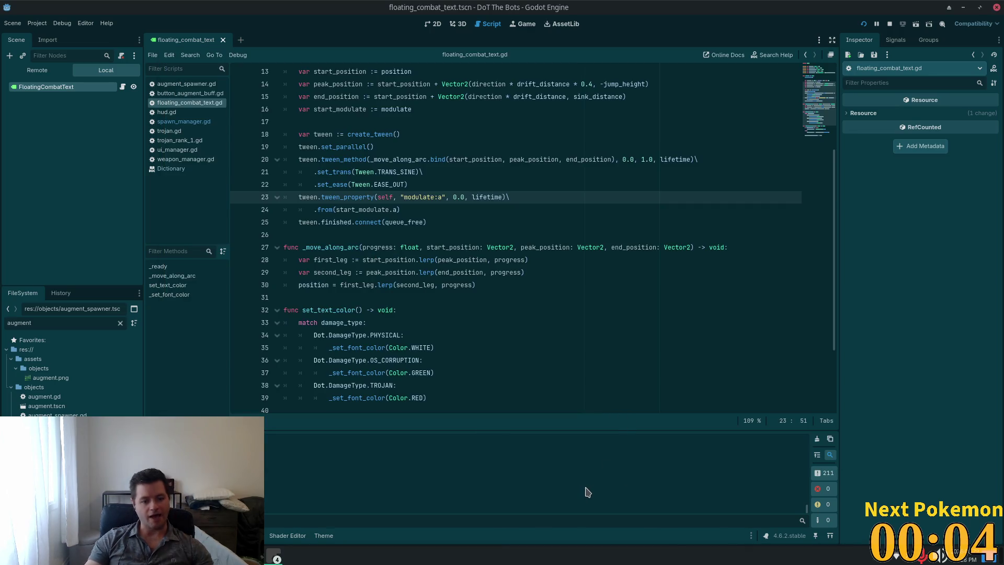
Relaunch DoT The Bots and start a new game after the game over
key("F5")
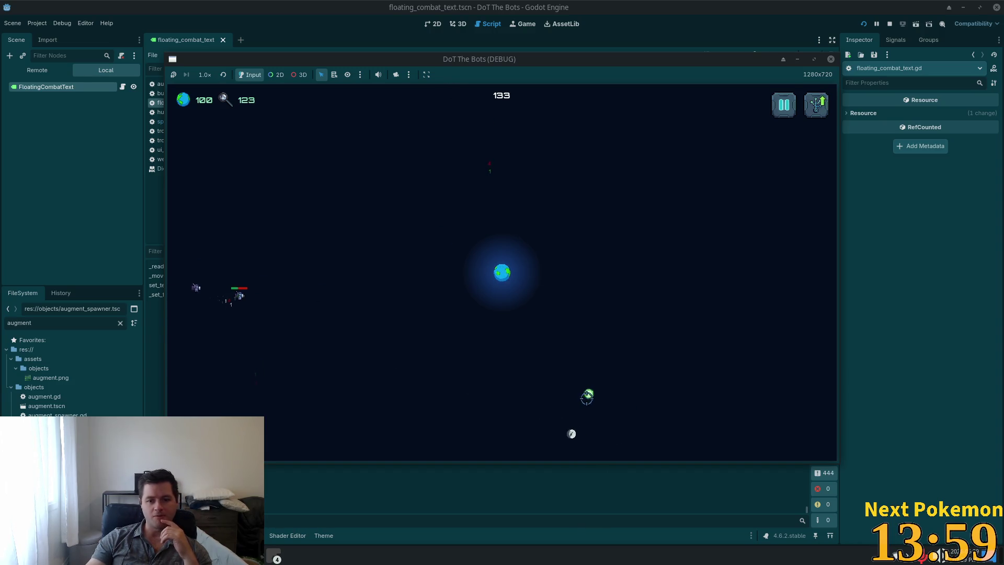
mouse_move(214, 119)
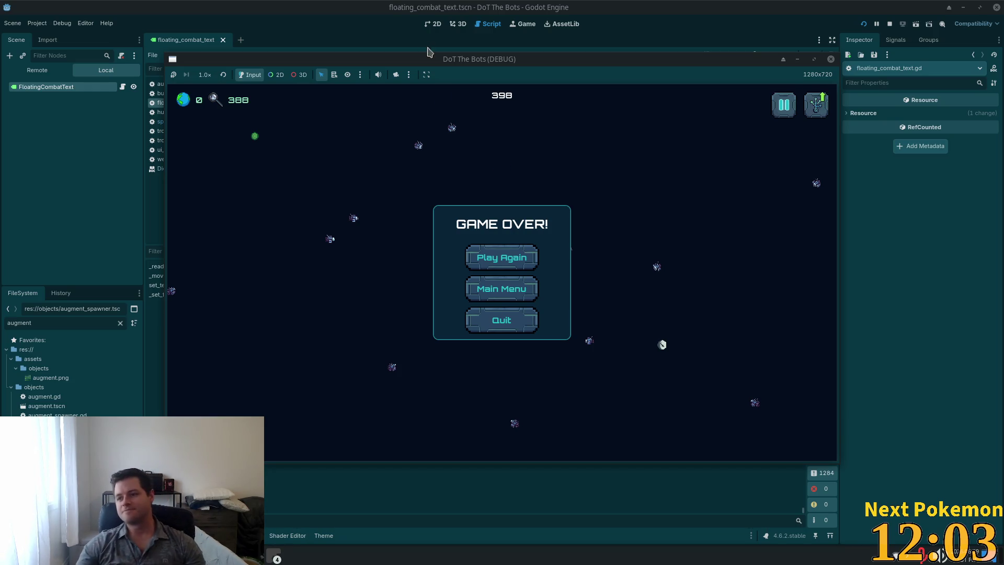
left_click(508, 258)
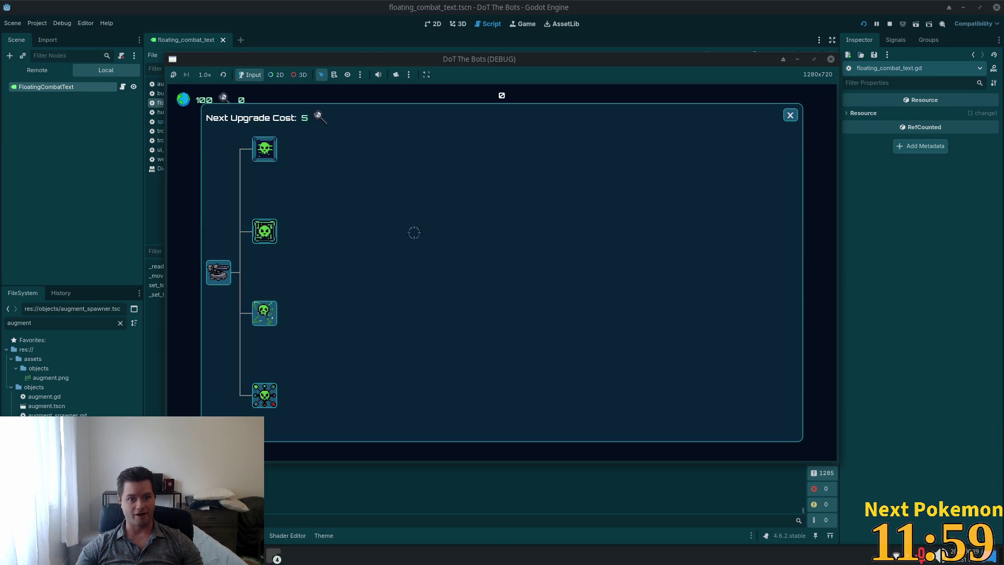
Close the upgrade tree, pause, and quit to the title screen and out of the debug window
left_click(790, 115)
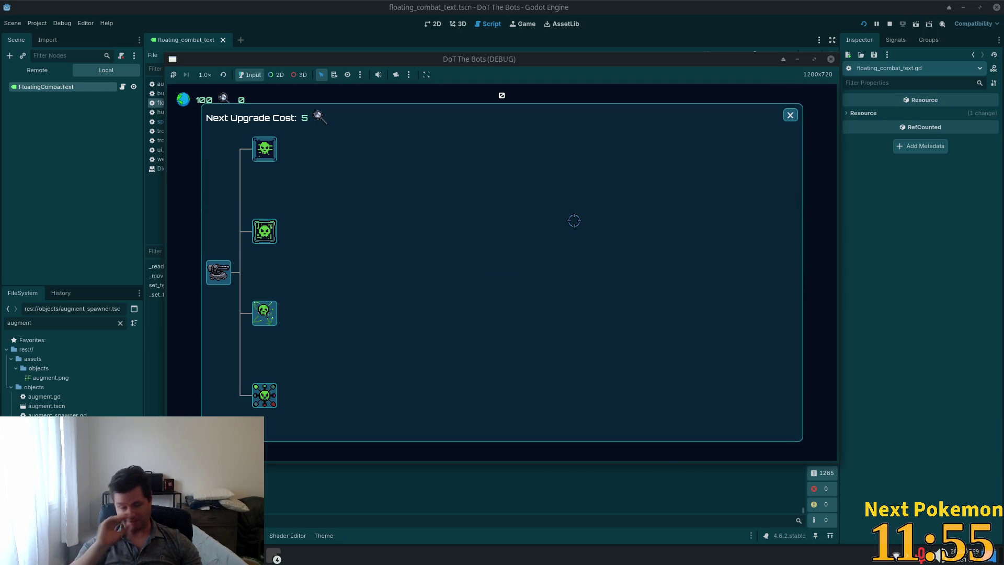
key("Escape")
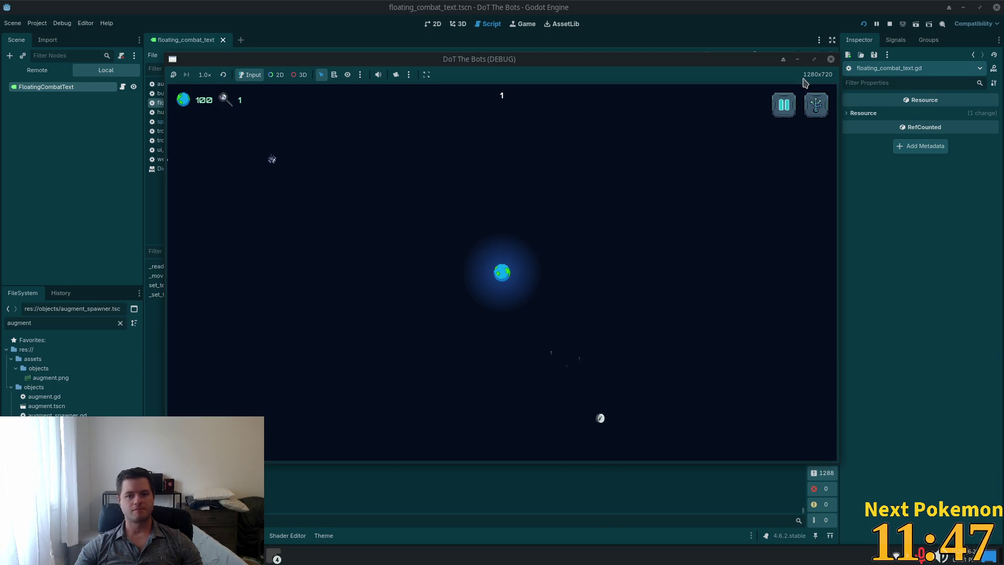
key("Escape")
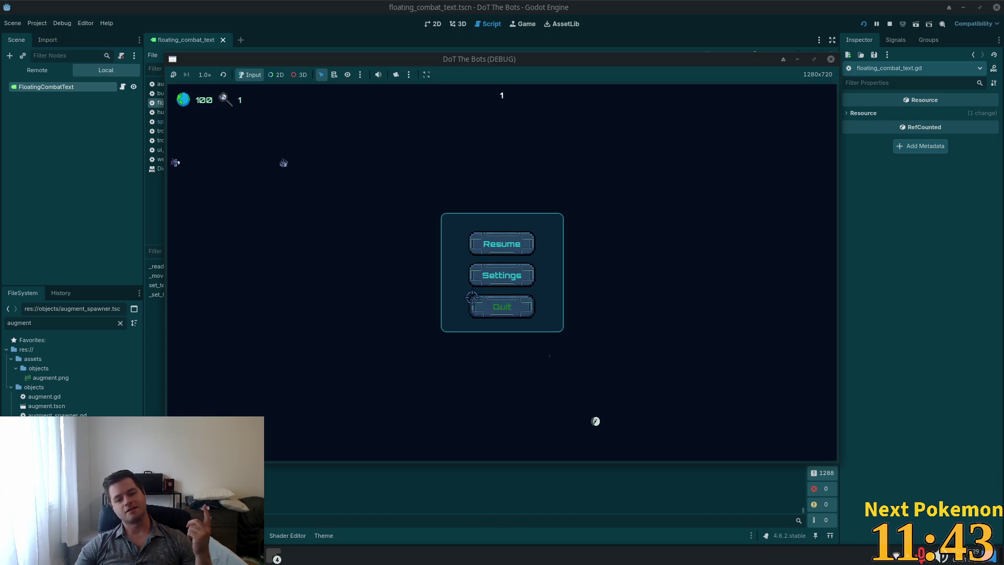
left_click(472, 297)
left_click(482, 319)
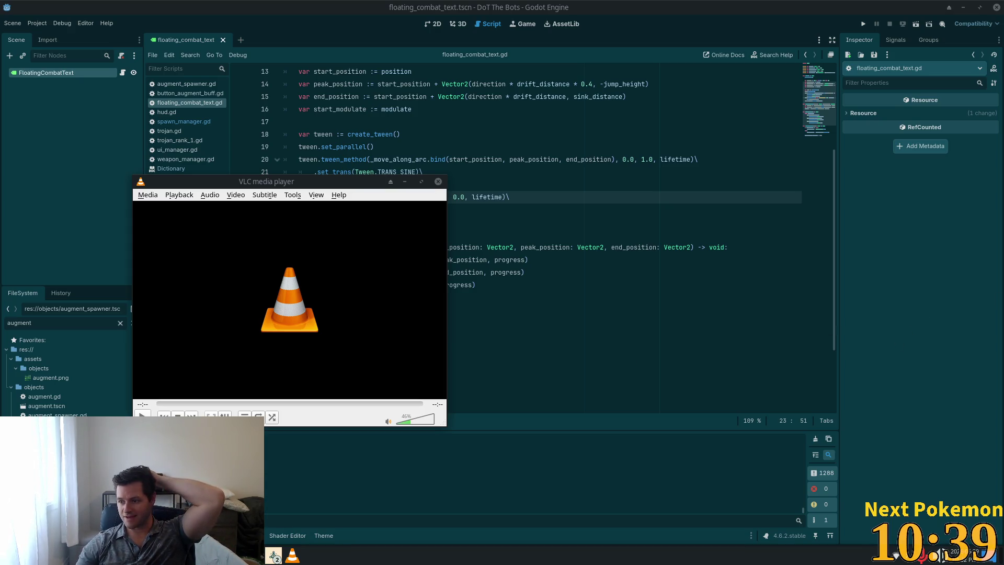
key("space")
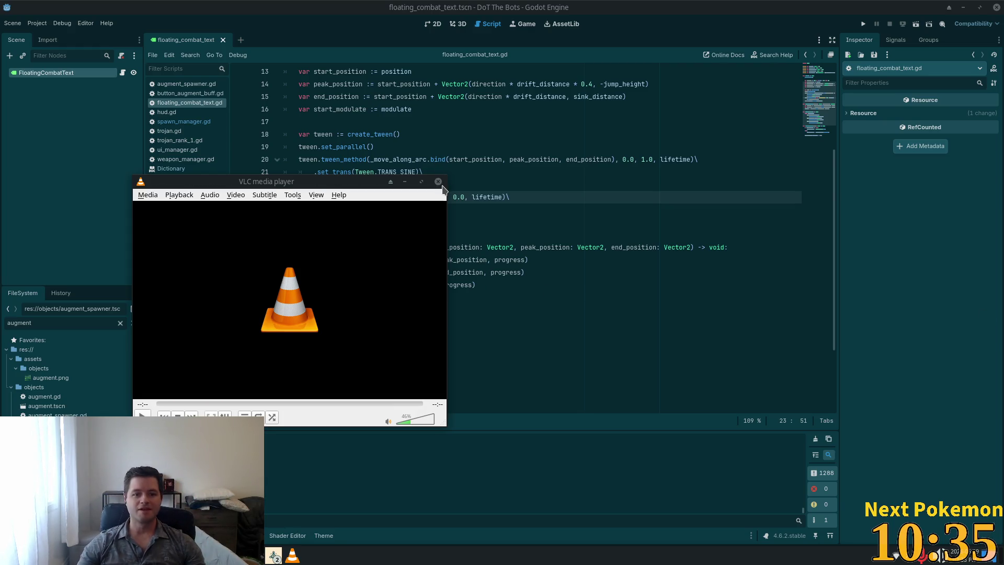
left_click(438, 182)
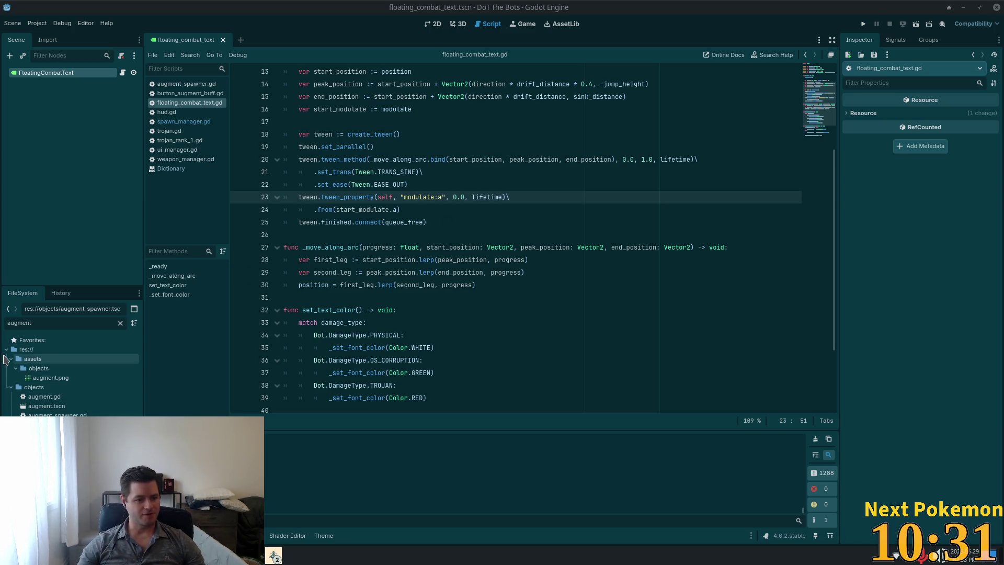
Clear the augment filter in FileSystem and drop an external sound file into assets/audio/effects
left_click(120, 322)
scroll(105, 387, "down", 5)
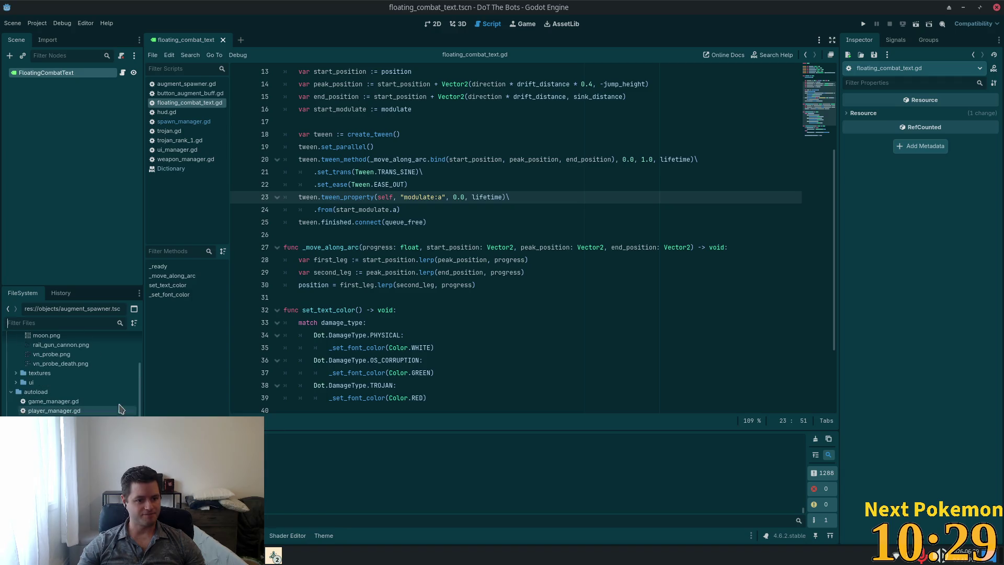
scroll(134, 381, "up", 5)
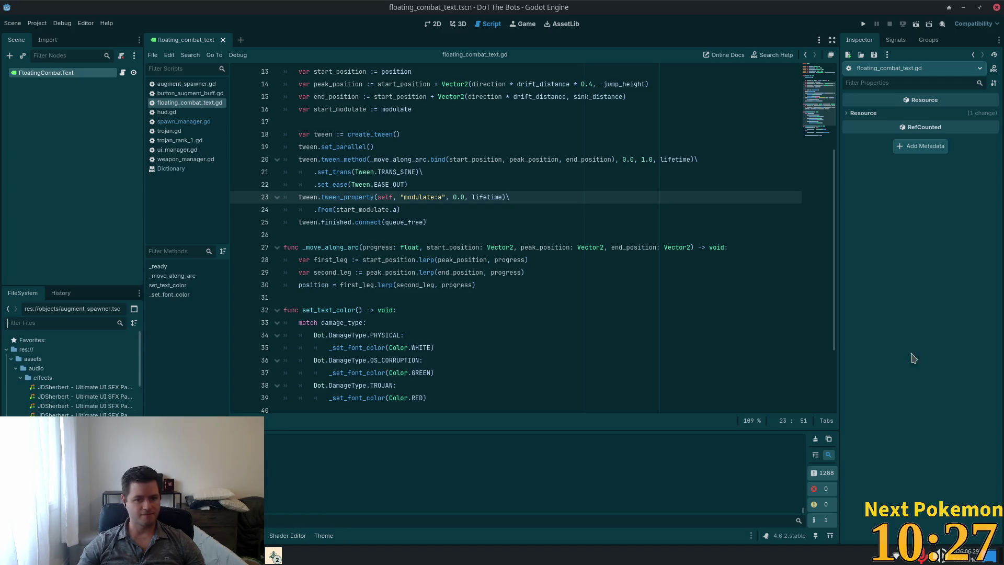
mouse_move(376, 420)
left_mouse_down()
mouse_move(160, 409)
mouse_move(30, 376)
left_mouse_up()
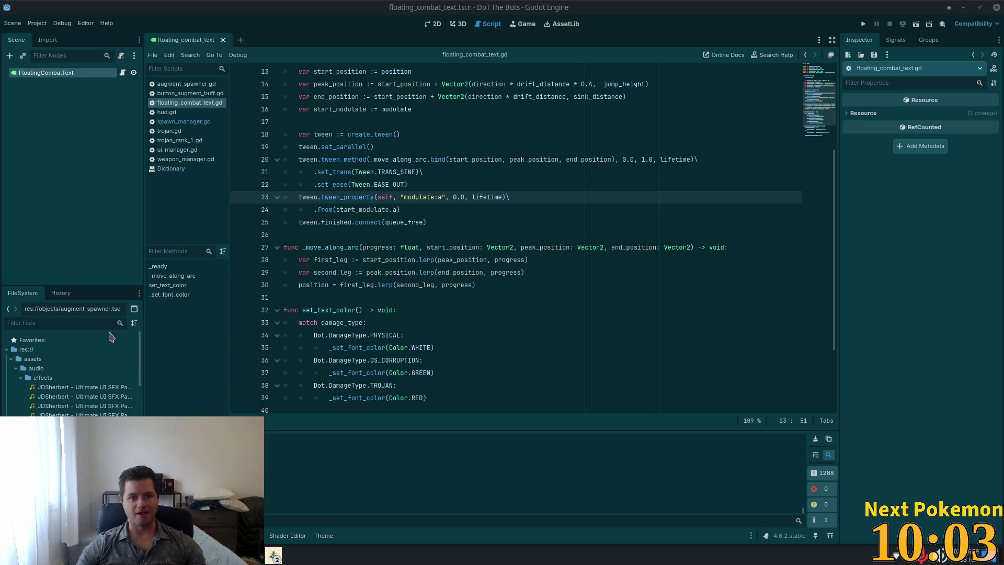
left_click(533, 330)
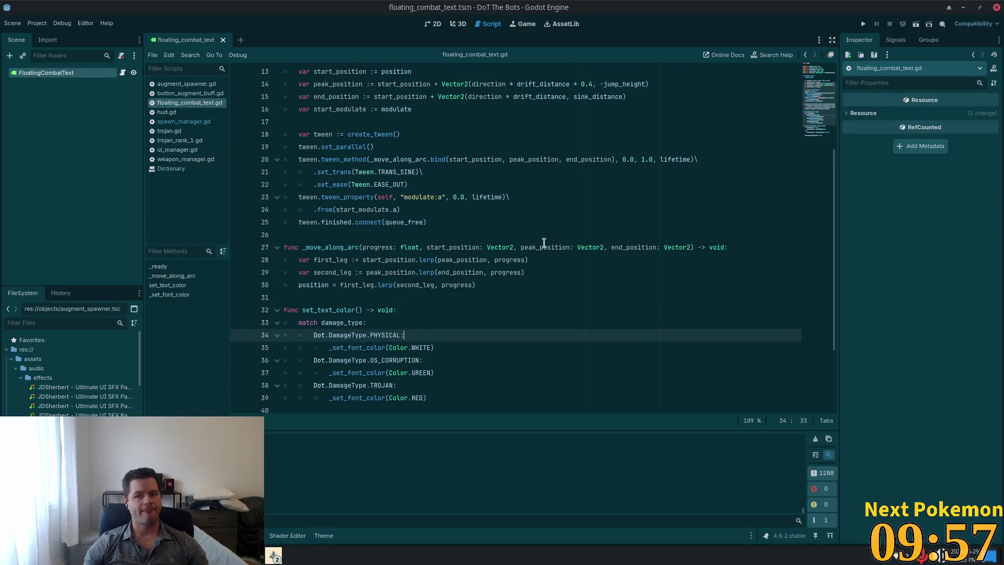
scroll(287, 210, "up", 4)
left_click(453, 210)
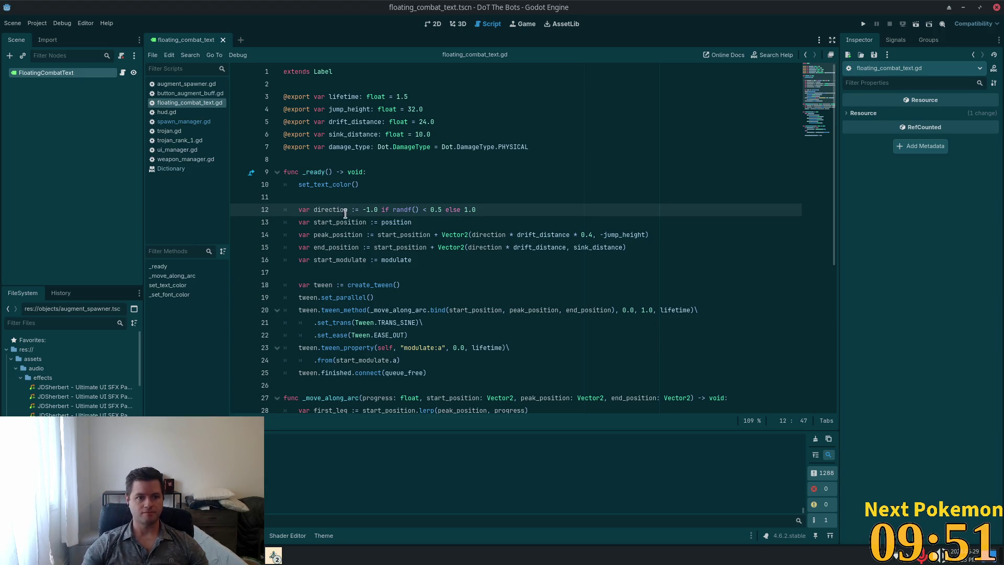
left_click(430, 223)
Open augment.tscn and add an AudioStreamPlayer2D child under its root Node2D
key("alt+shift+o")
type("au")
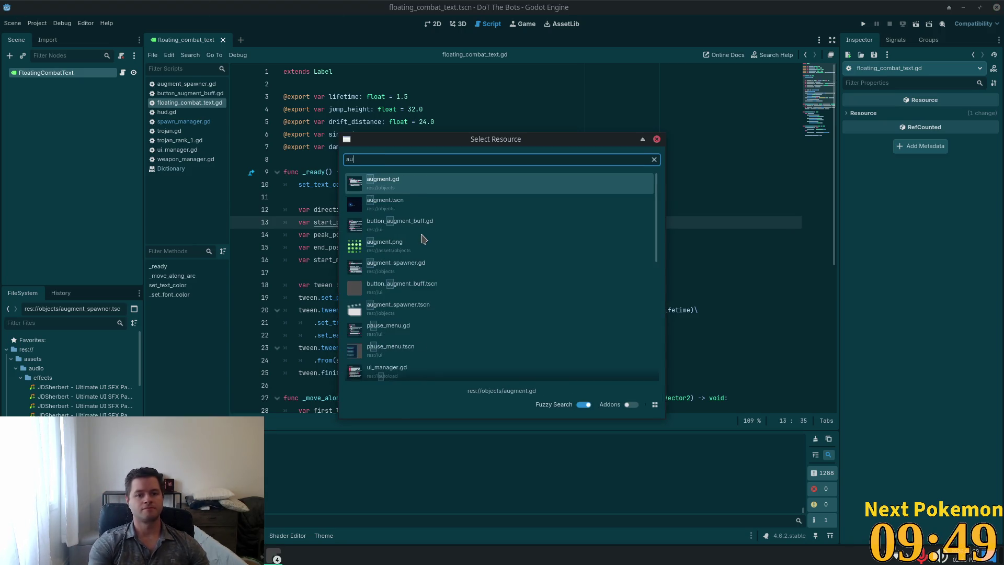
type("gment")
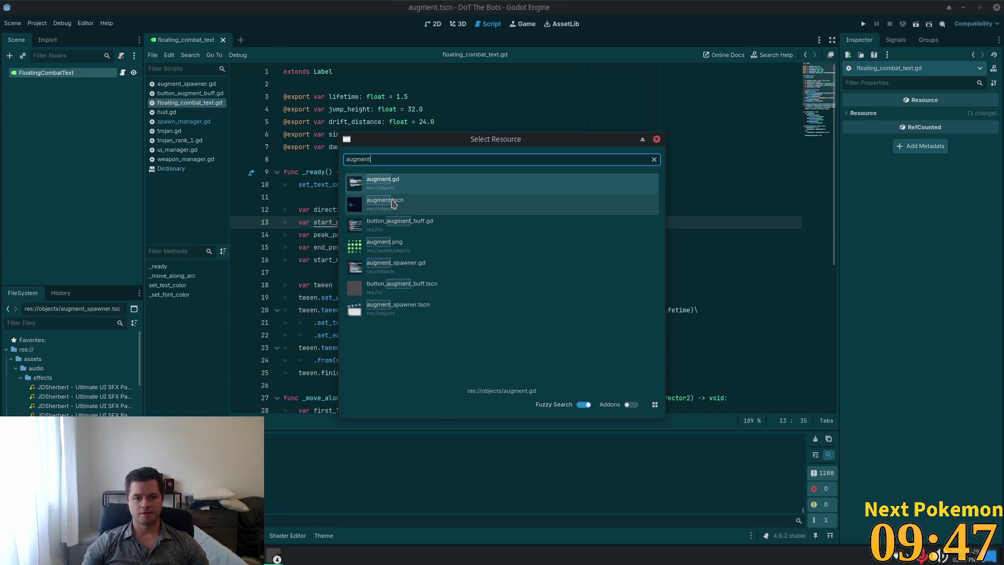
left_click(394, 204)
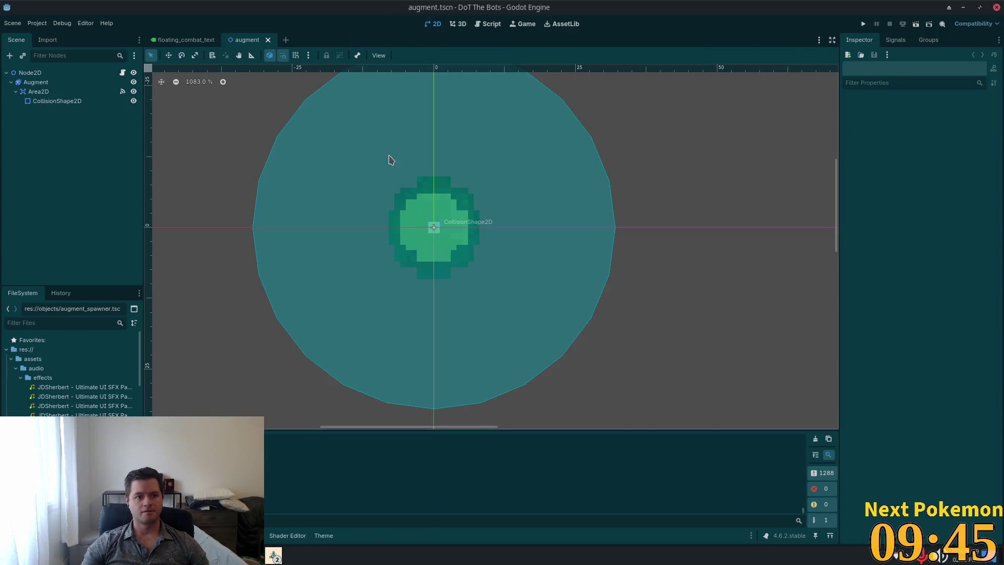
scroll(332, 212, "down", 8)
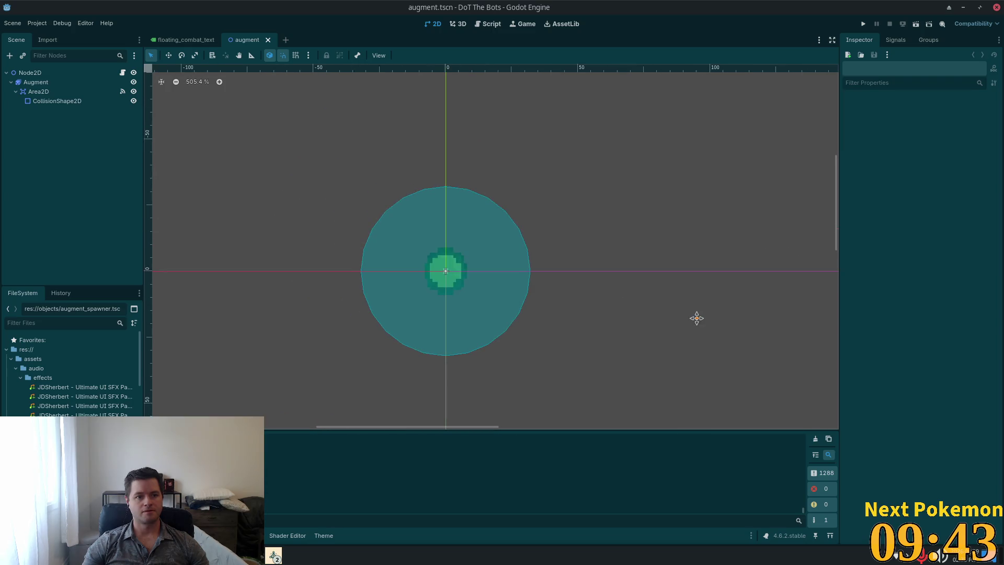
left_click(30, 73)
key("ctrl+a")
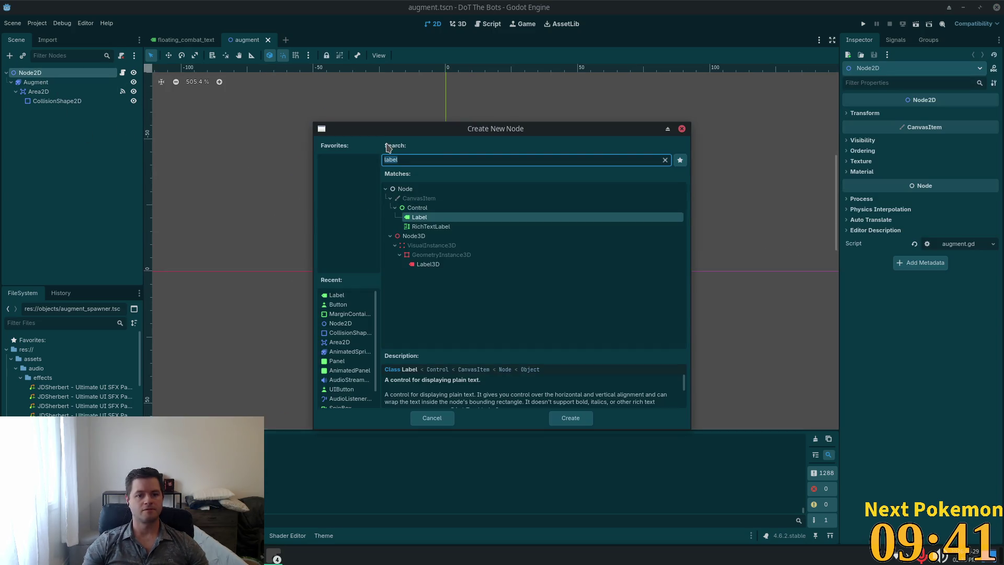
type("audio")
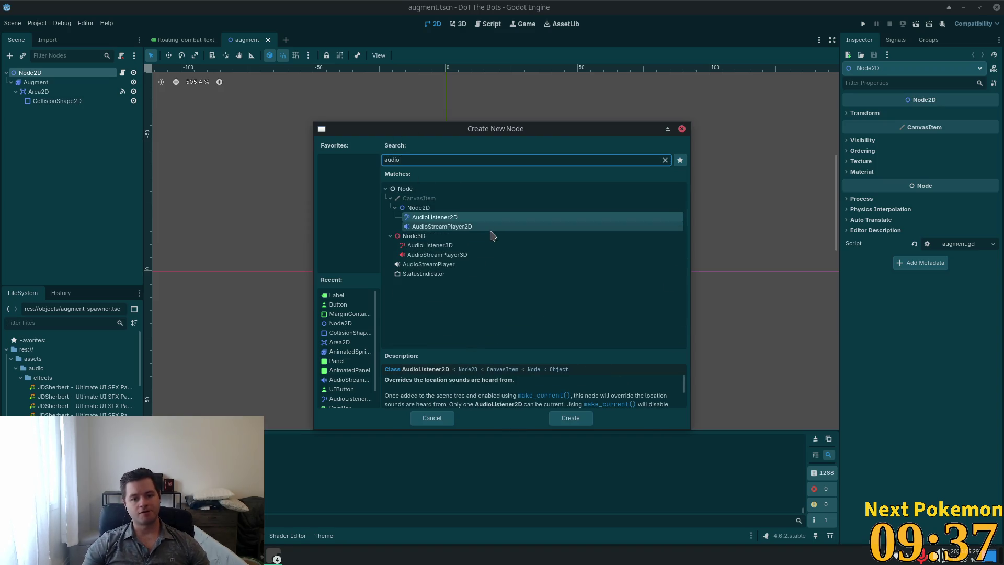
double_click(491, 229)
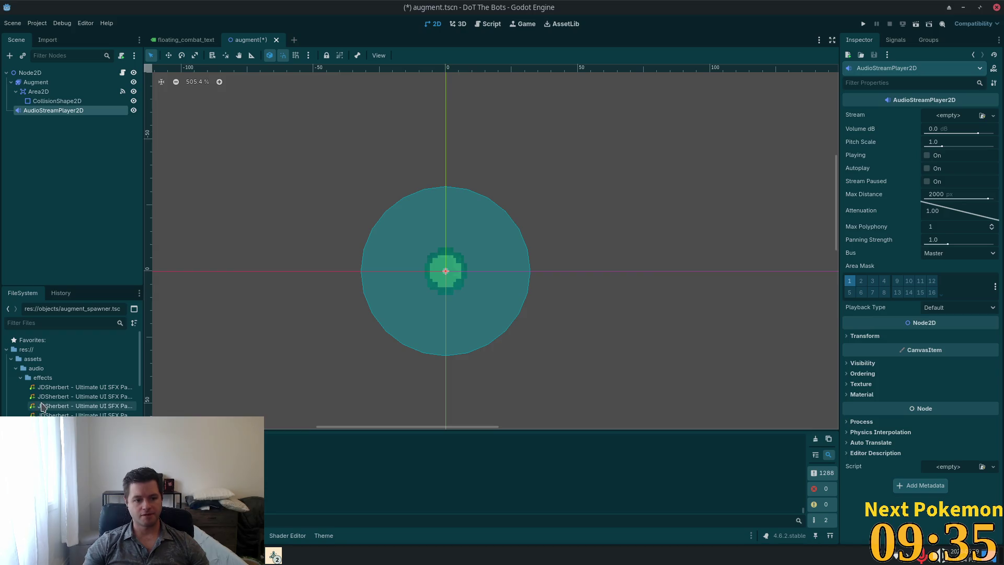
Set the player's stream to Popup Open - 1.ogg, save the scene, and open augment.gd
left_click_drag(140, 371, 317, 371)
mouse_move(115, 415)
left_mouse_down()
mouse_move(976, 109)
mouse_move(959, 115)
left_mouse_up()
key("ctrl+s")
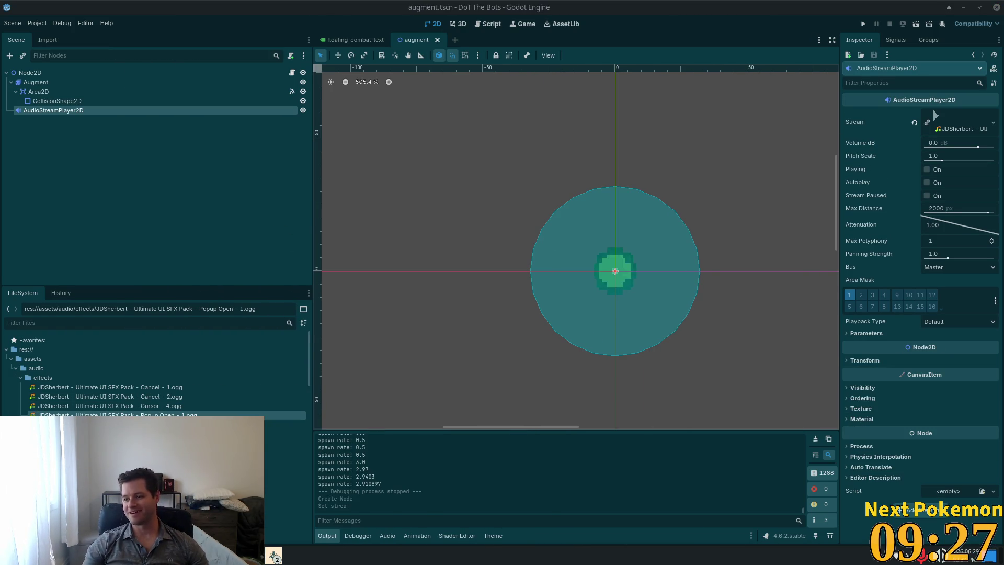
left_click(103, 102)
left_click(46, 92)
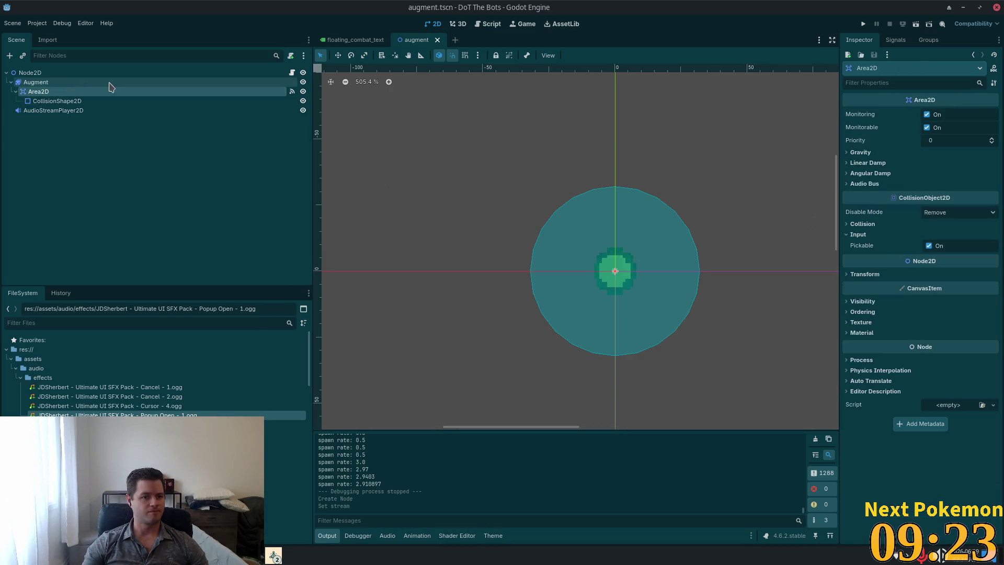
left_click(288, 74)
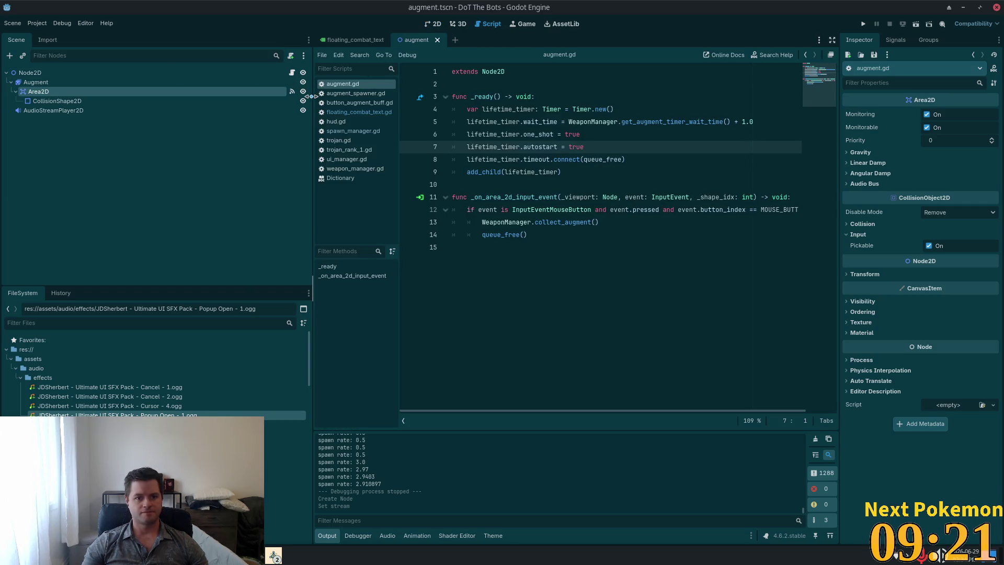
Change the AudioStreamPlayer2D's Bus from Master to Effects in the Inspector
left_click_drag(312, 96, 146, 105)
left_click(343, 329)
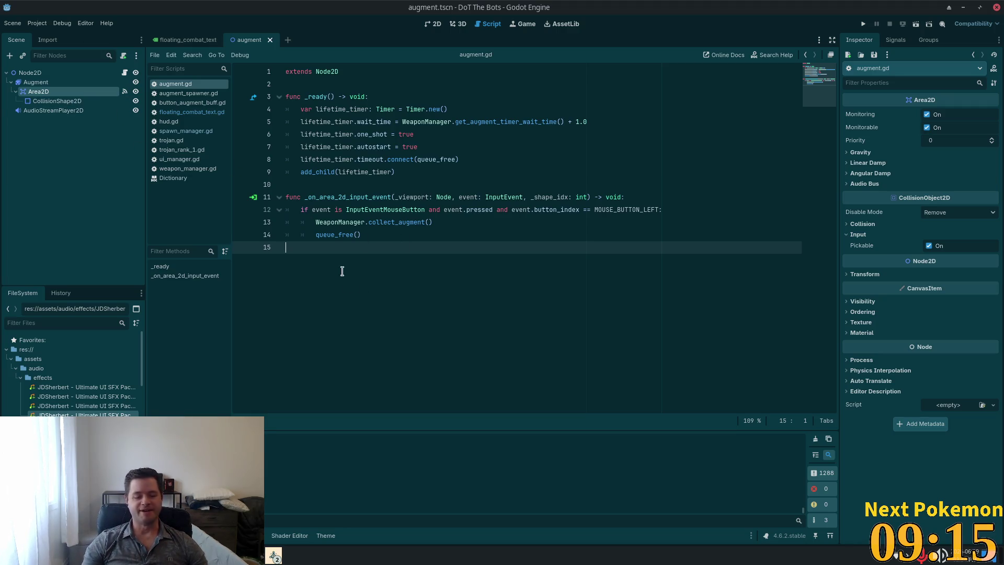
left_click(60, 111)
left_click(956, 267)
left_click(957, 293)
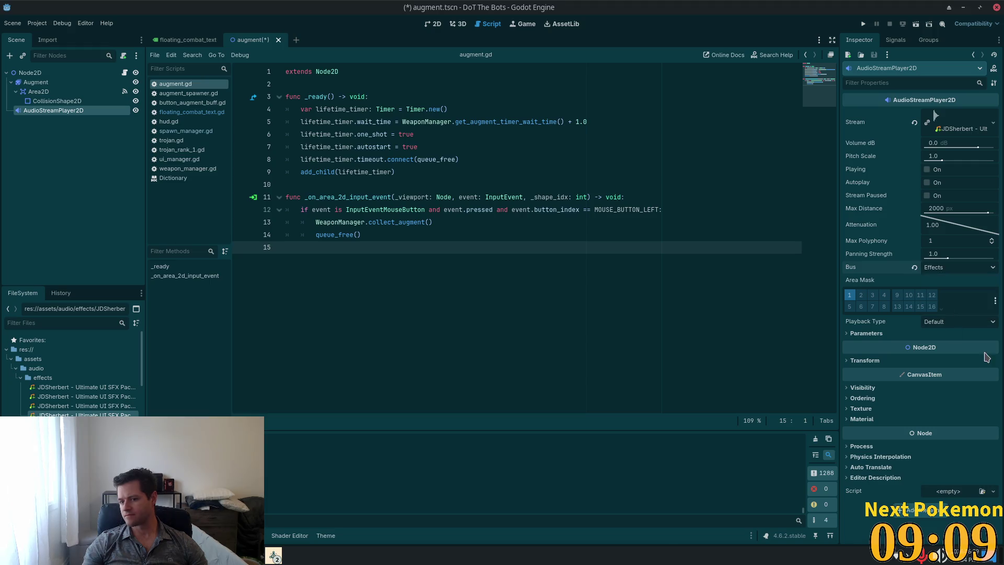
left_click(373, 207)
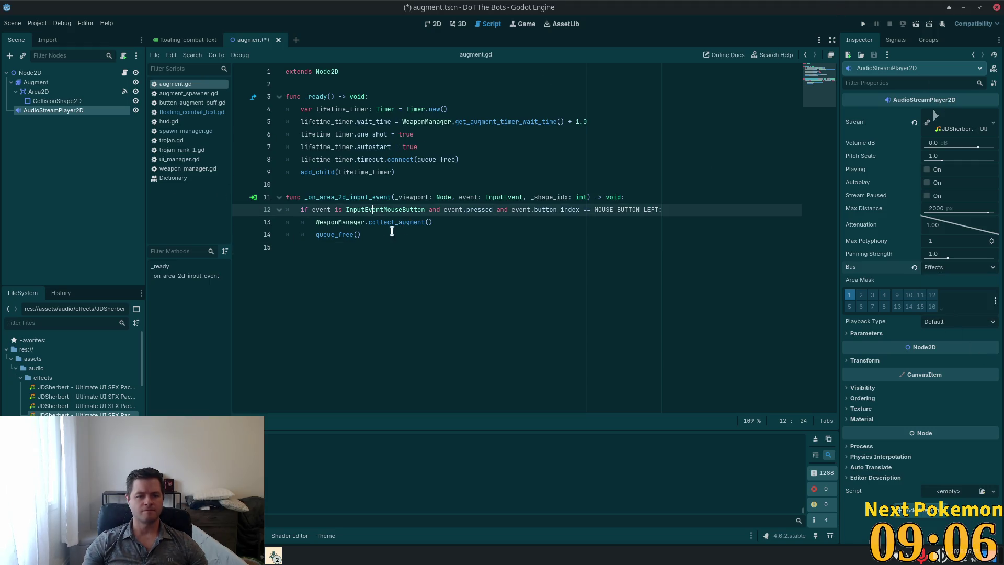
left_click(432, 224)
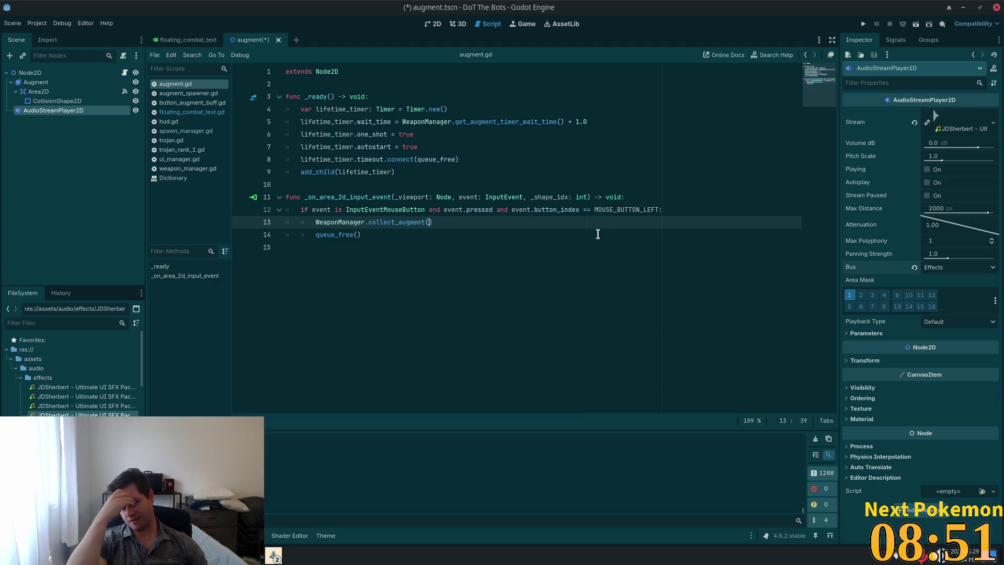
Open sound_effect_manager.gd and look through it
key("alt+shift+o")
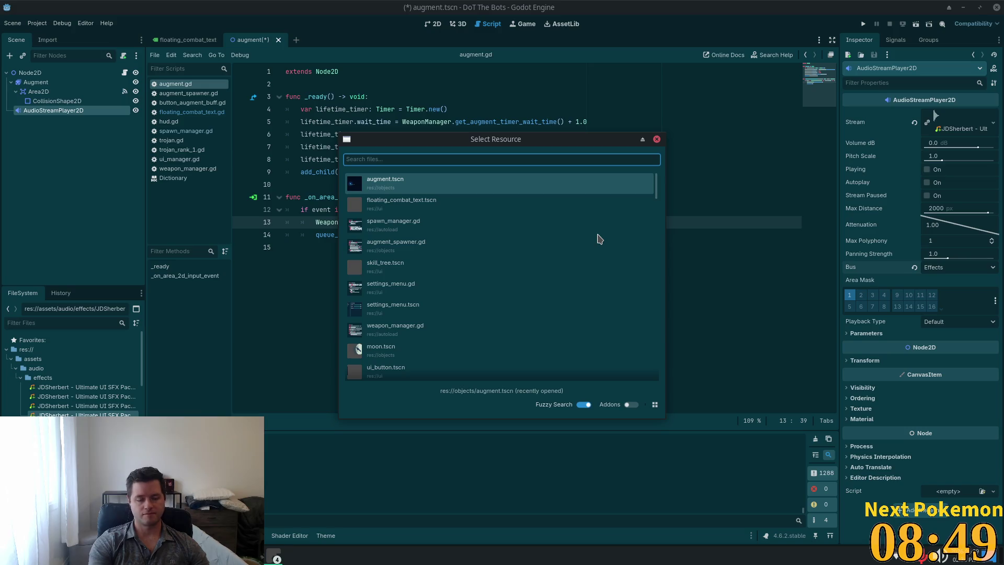
type("so")
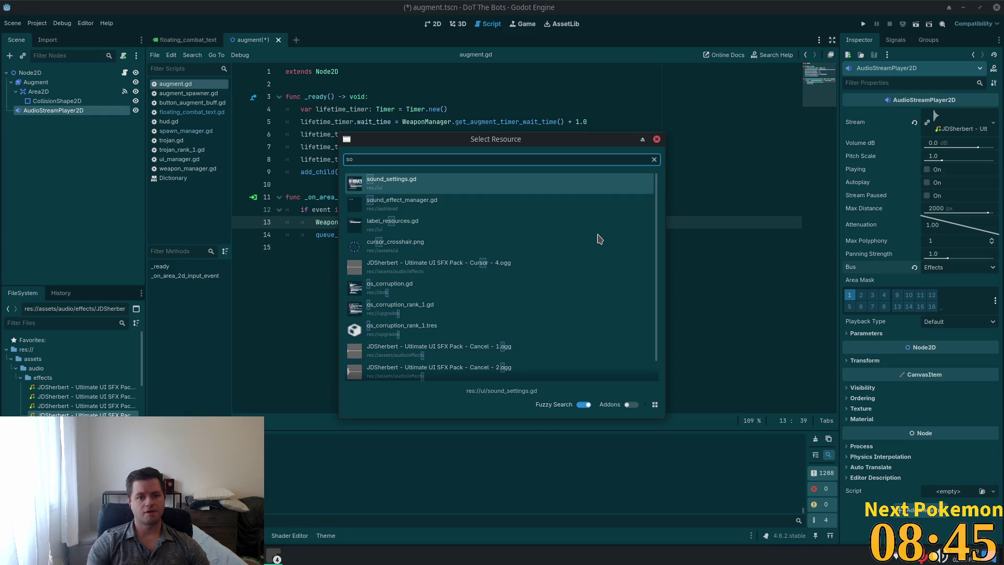
key("Down")
key("Return")
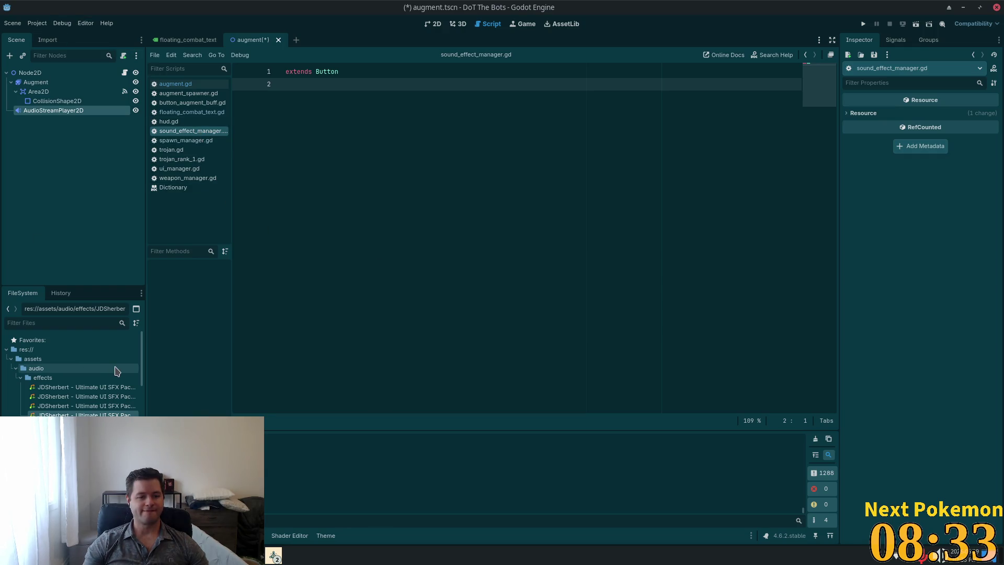
scroll(104, 376, "down", 8)
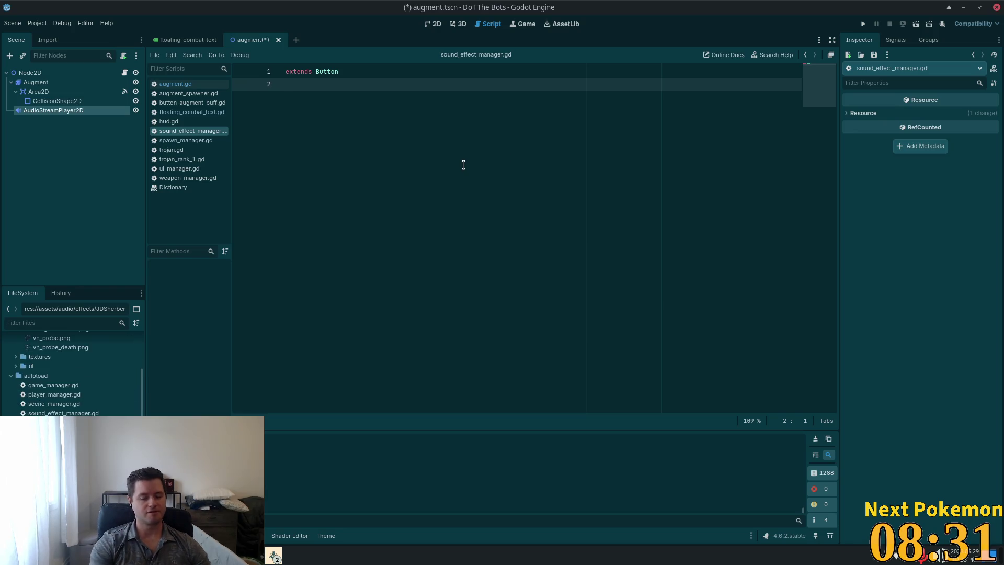
Open the rail_gun_attack.tscn scene and its rail_gun_attack.gd script
key("shift+alt+o")
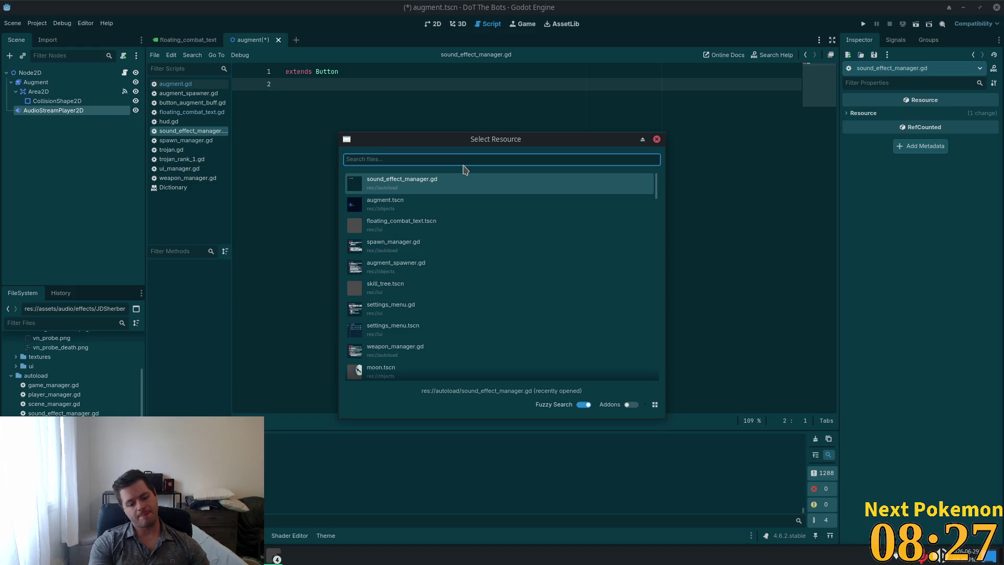
type("rail")
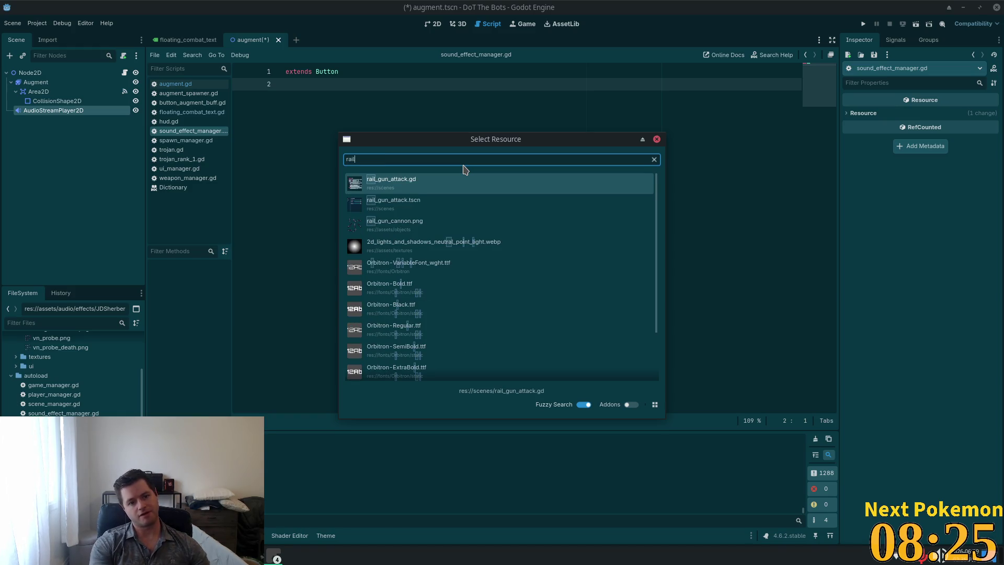
key("Down")
key("Return")
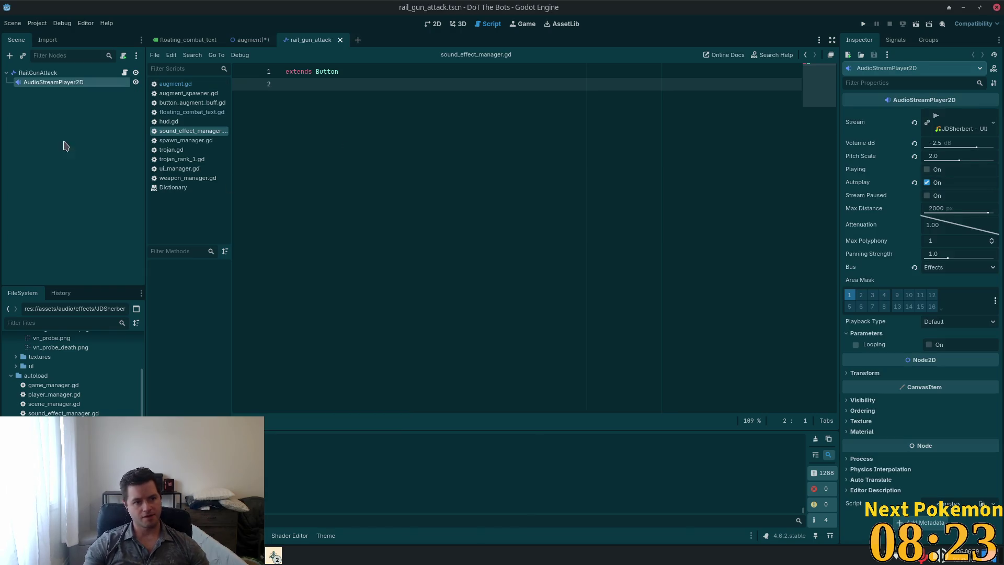
left_click(124, 73)
scroll(594, 221, "down", 8)
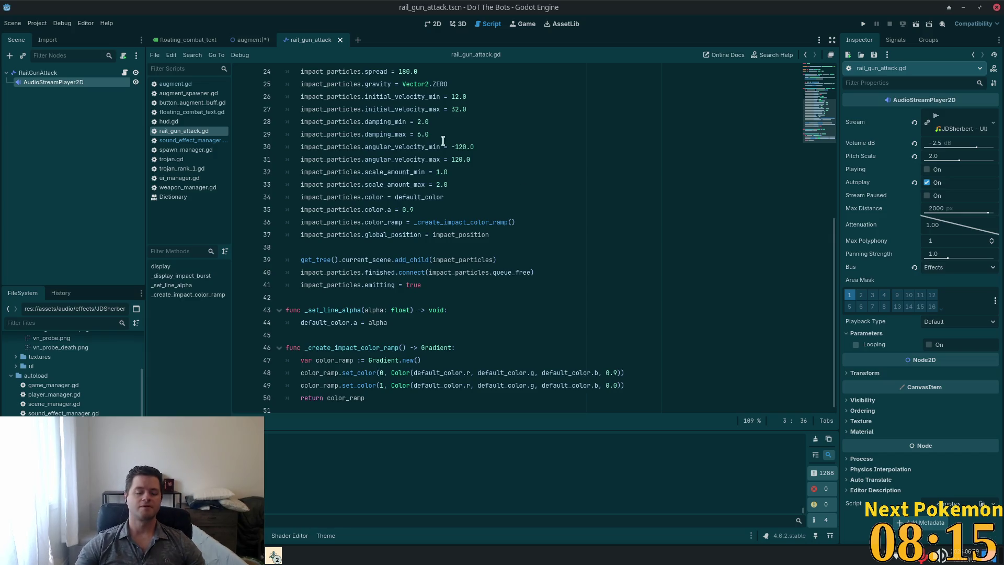
scroll(455, 345, "up", 8)
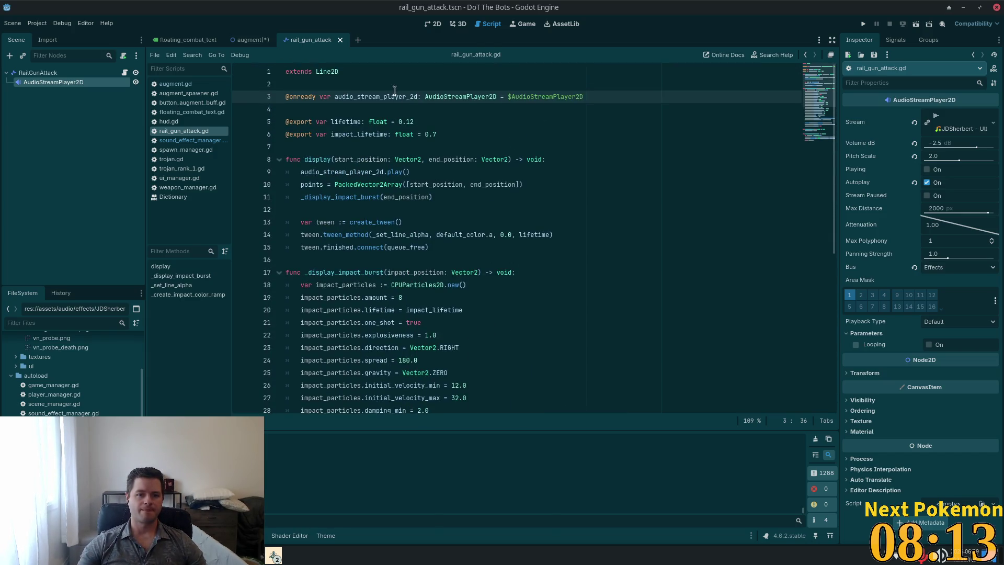
Find where audio_stream_player_2d.play() is called in display(), then return to the augment scene
double_click(408, 97)
key("ctrl+c")
key("ctrl+f")
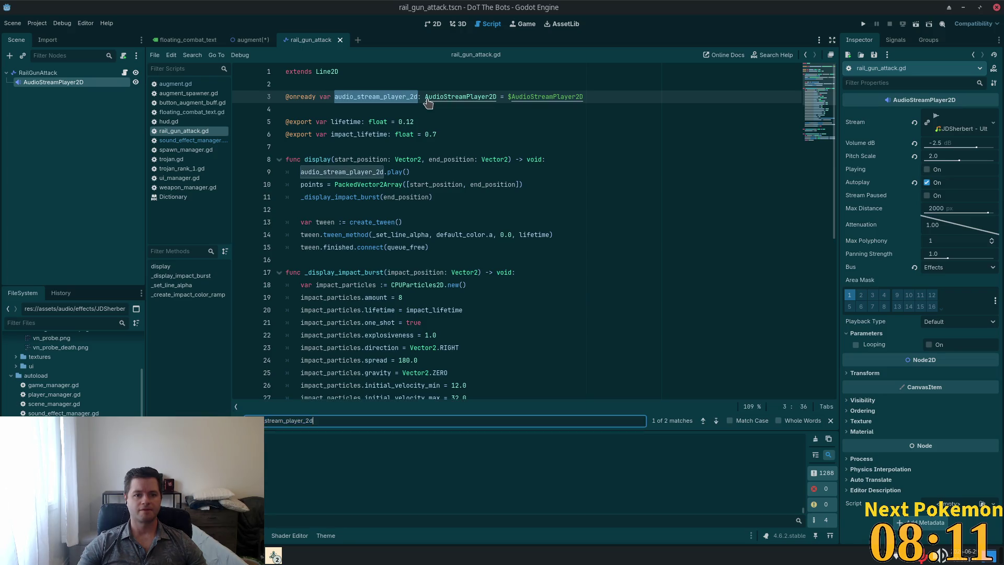
key("Return")
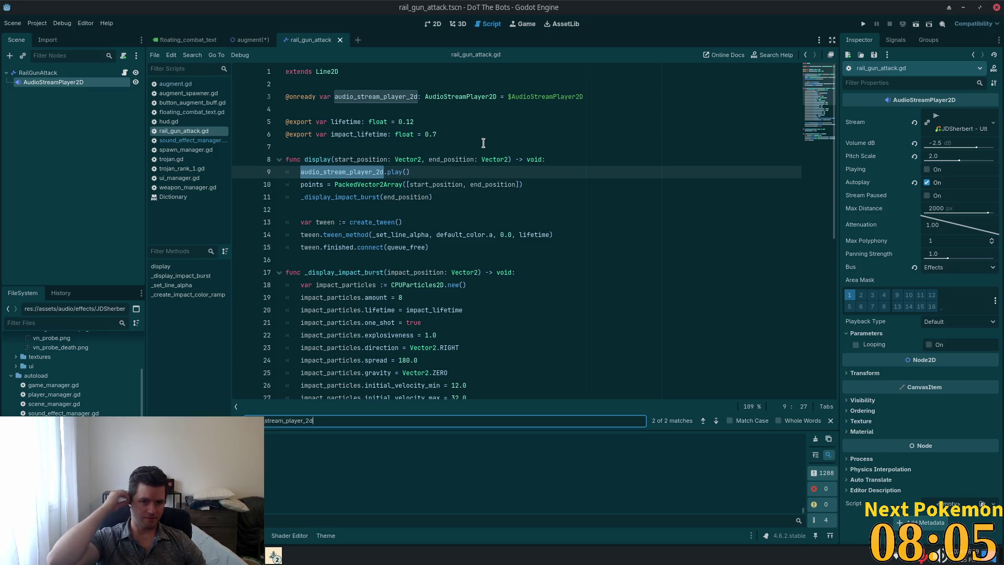
key("Return")
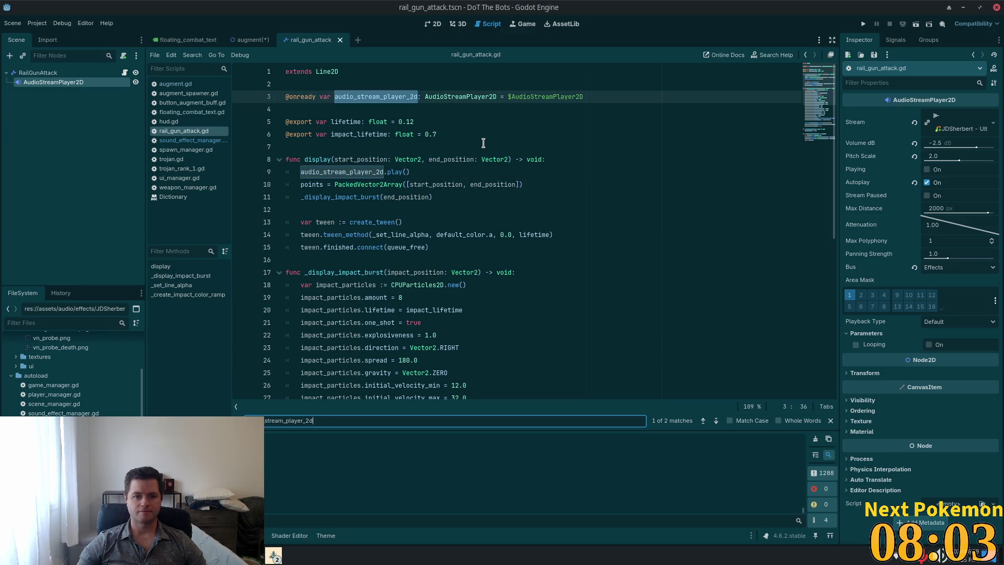
left_click(251, 40)
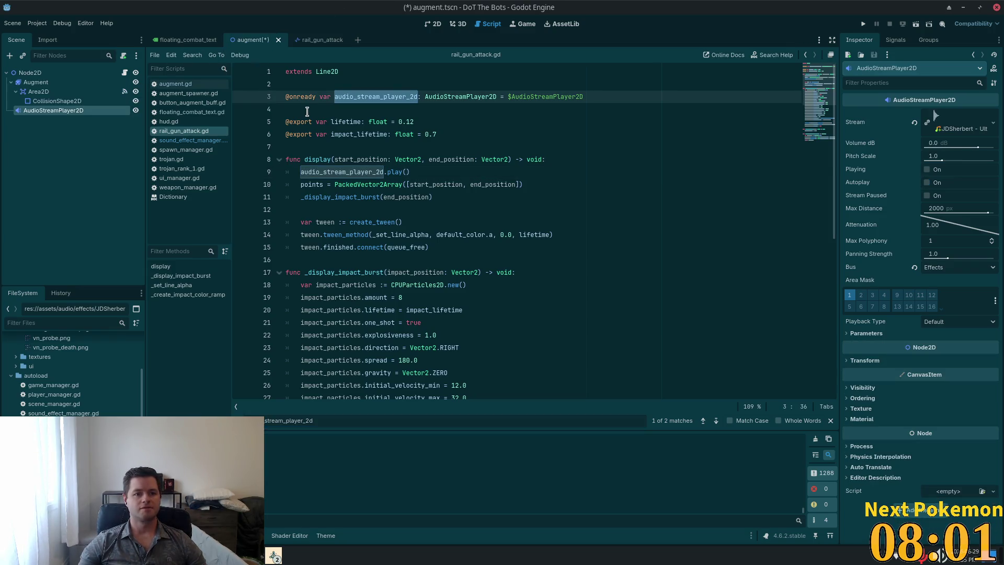
left_click(125, 73)
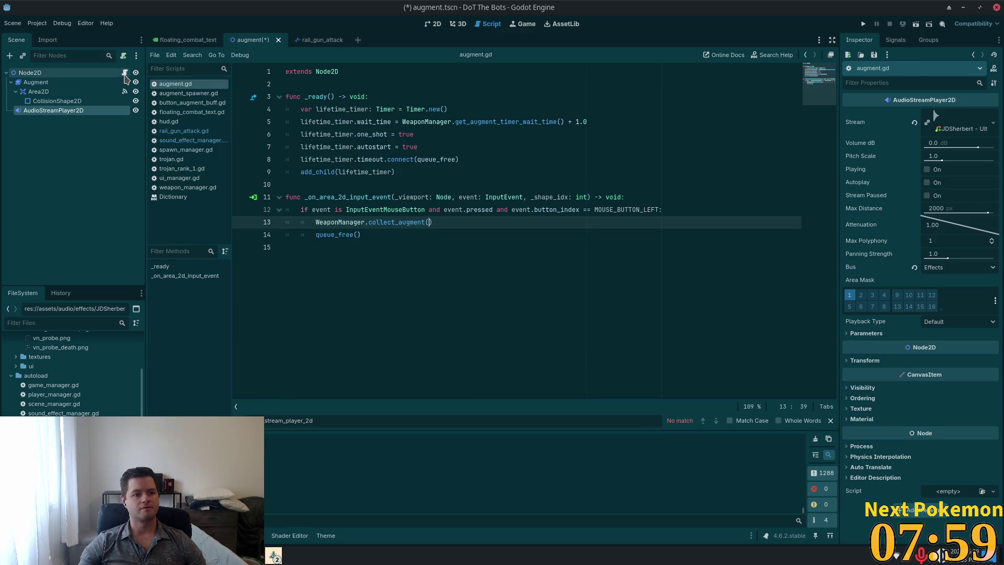
left_click(357, 186)
left_click(464, 222)
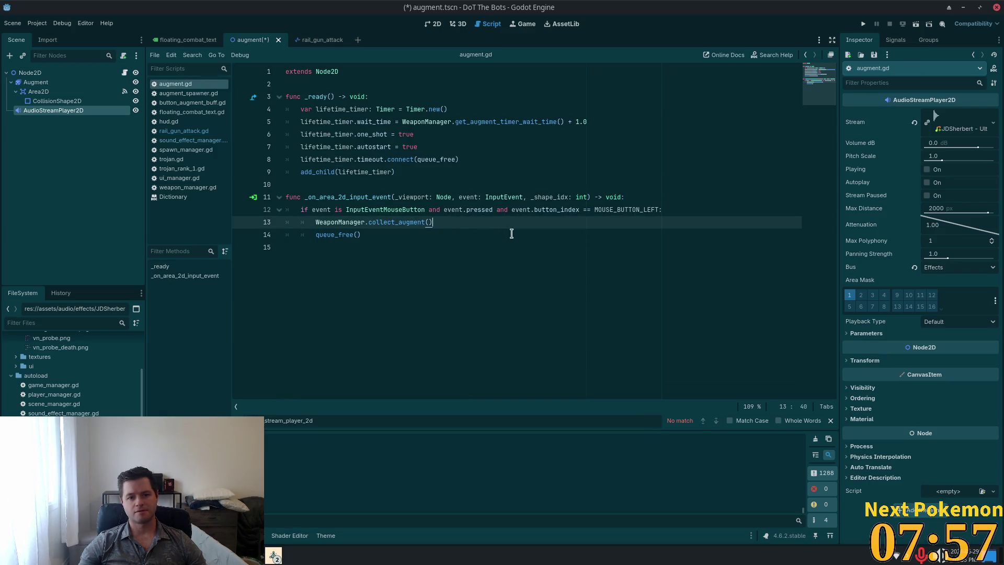
left_click(287, 86)
key("Return")
key("Return")
key("Up")
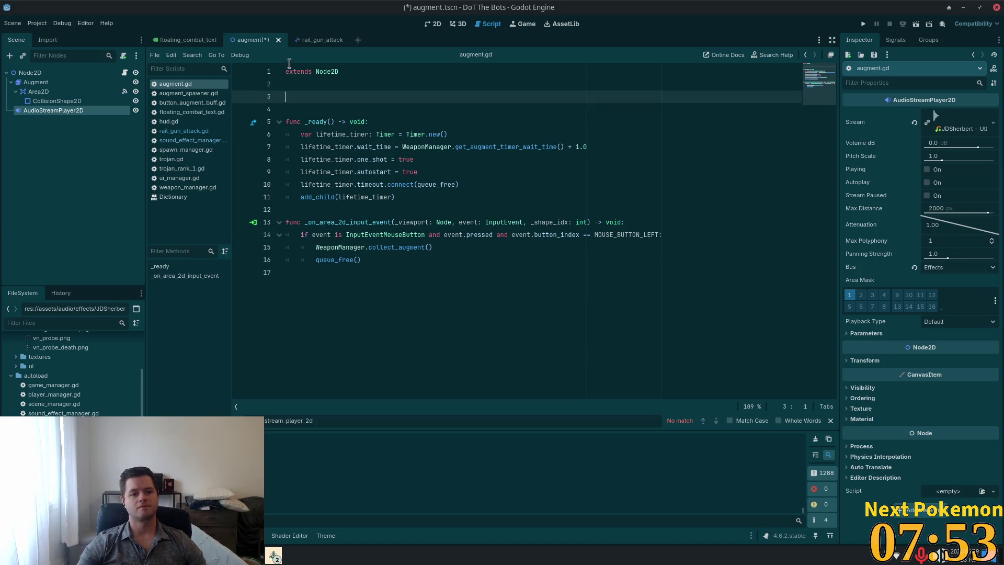
left_click_drag(52, 110, 319, 100)
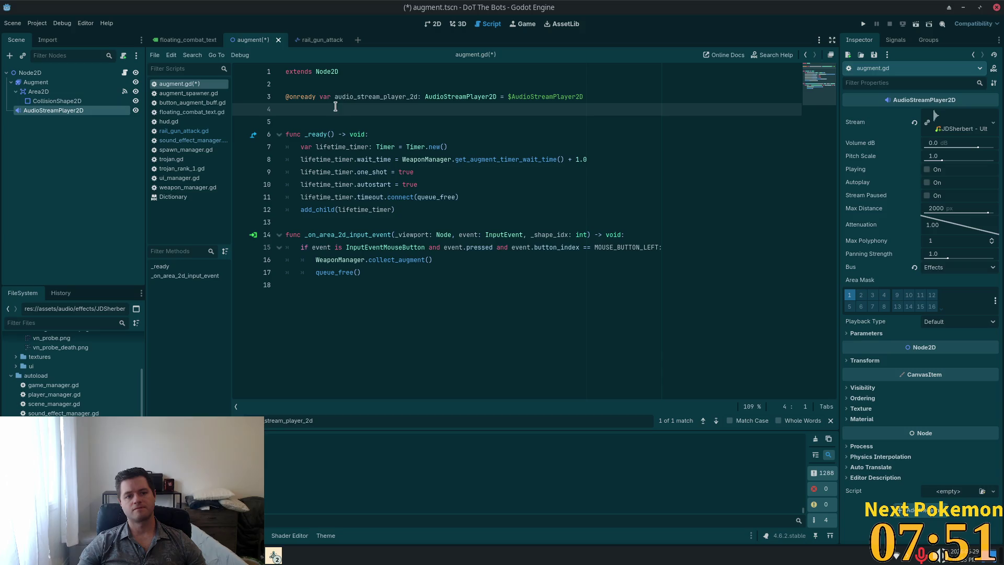
key("BackSpace")
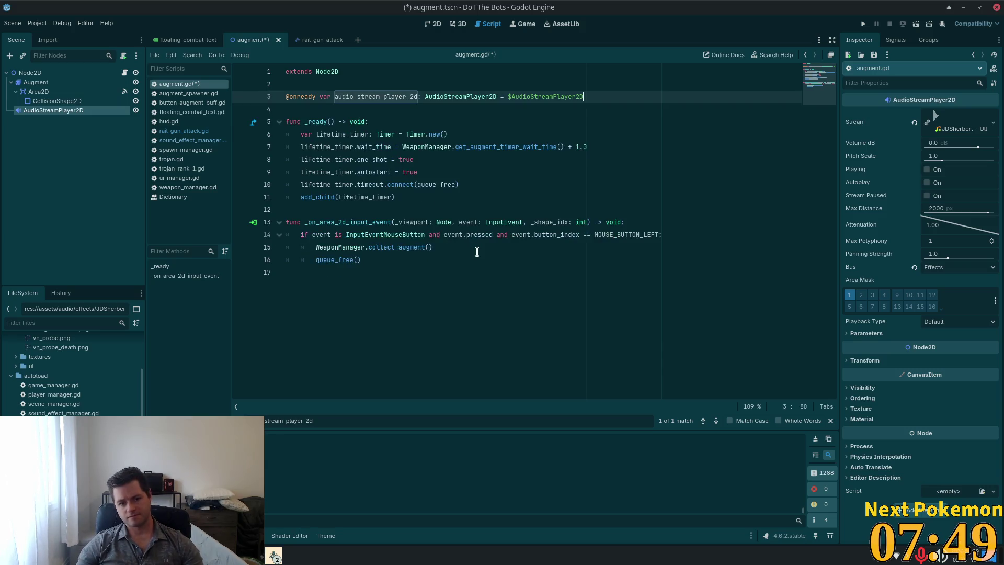
Call audio_stream_player_2d.play() after collect_augment() in the click handler and save
left_click(477, 249)
key("Return")
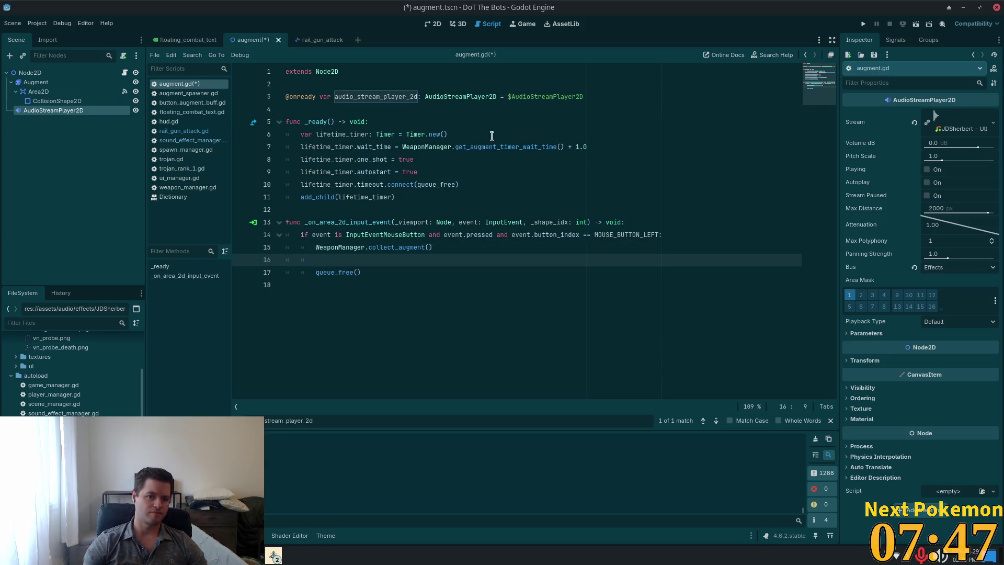
key("F3")
left_click(335, 247)
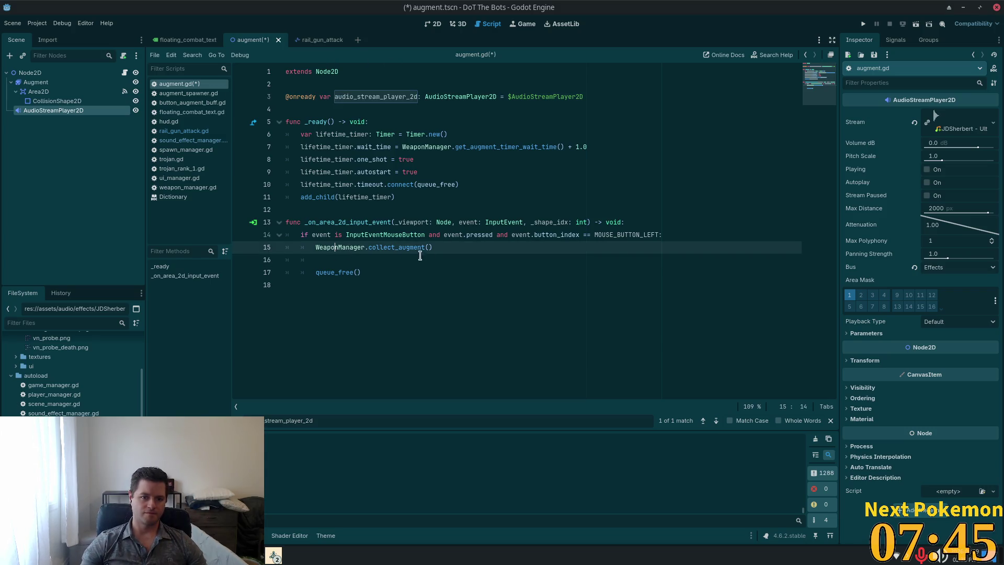
left_click(425, 256)
key("ctrl+v")
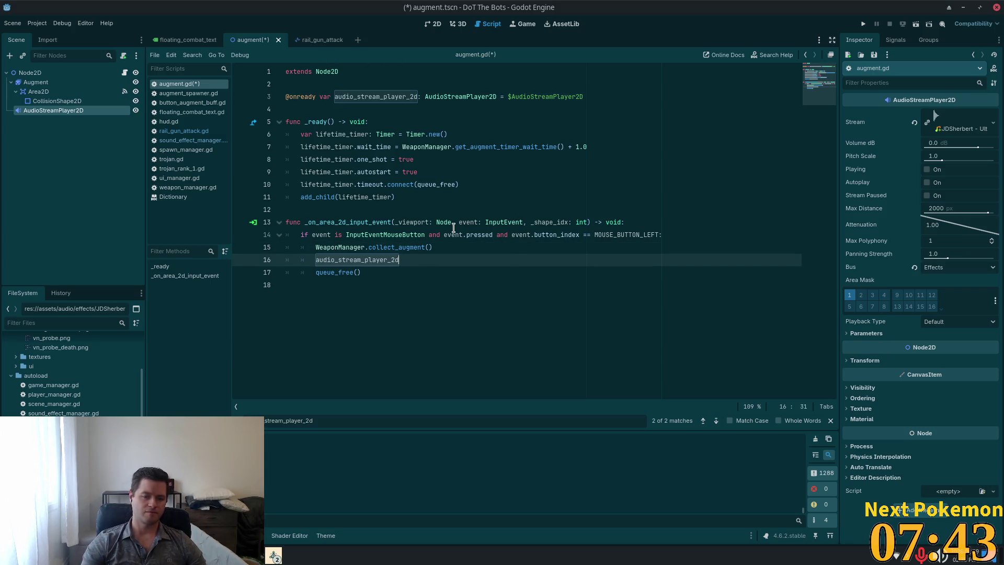
type(".pl")
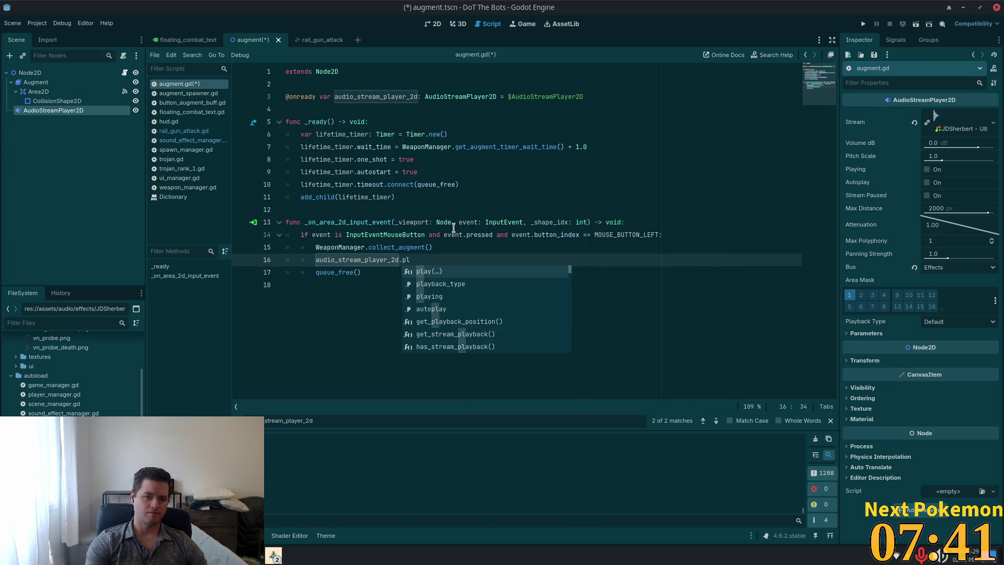
key("Return")
left_click(477, 147)
key("ctrl+s")
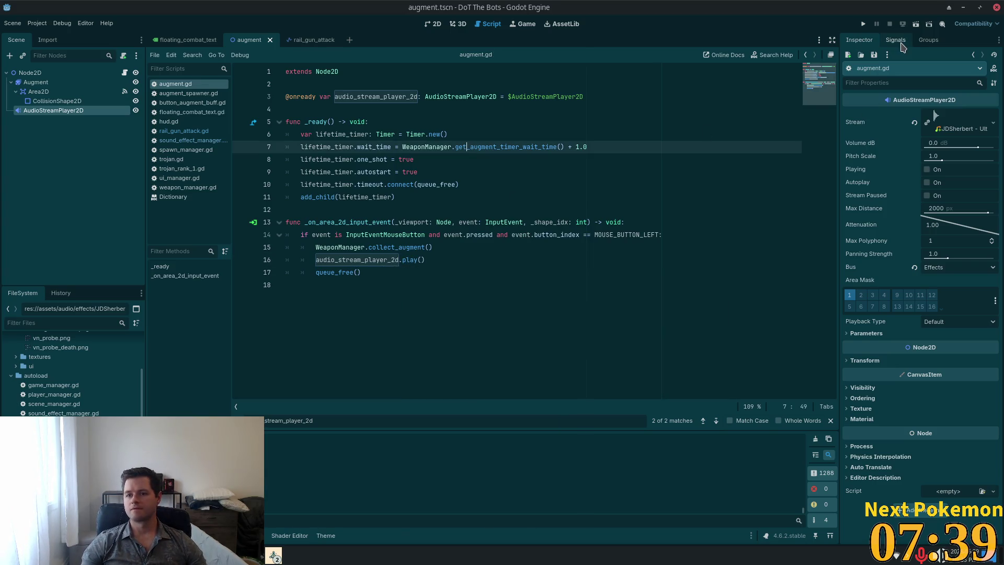
left_click(900, 46)
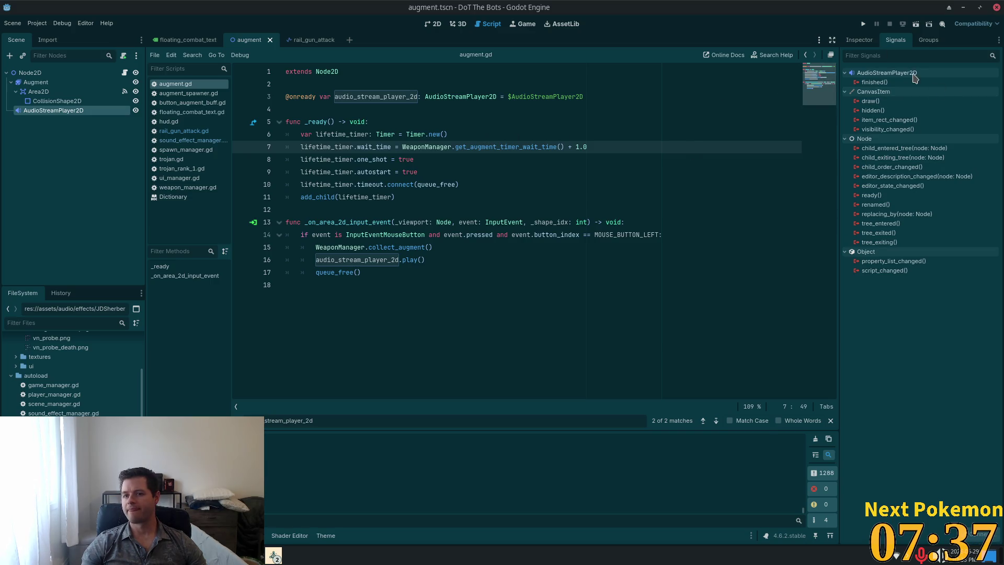
Connect finished() to _on_audio_stream_player_2d_finished and move queue_free() into it
double_click(874, 82)
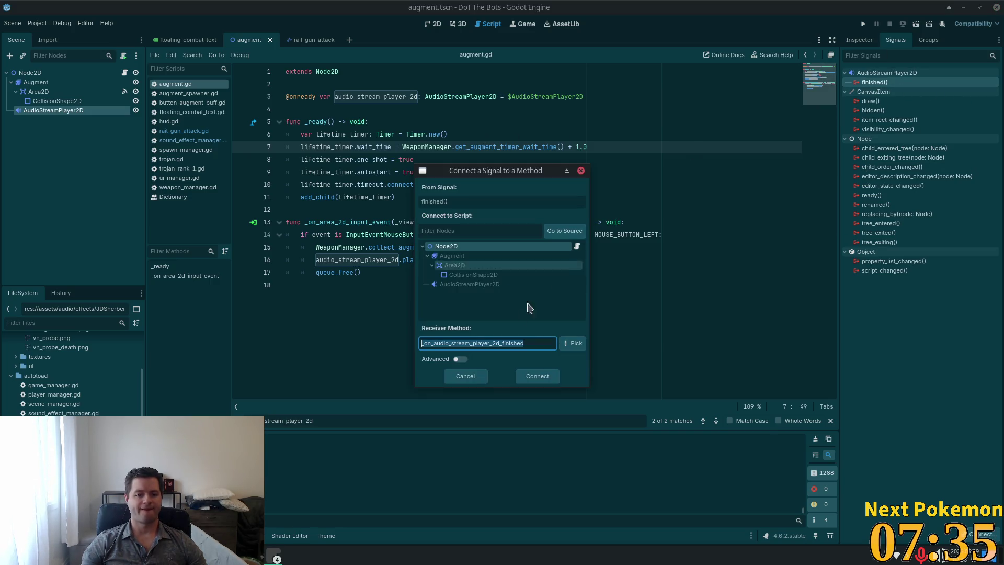
left_click(543, 376)
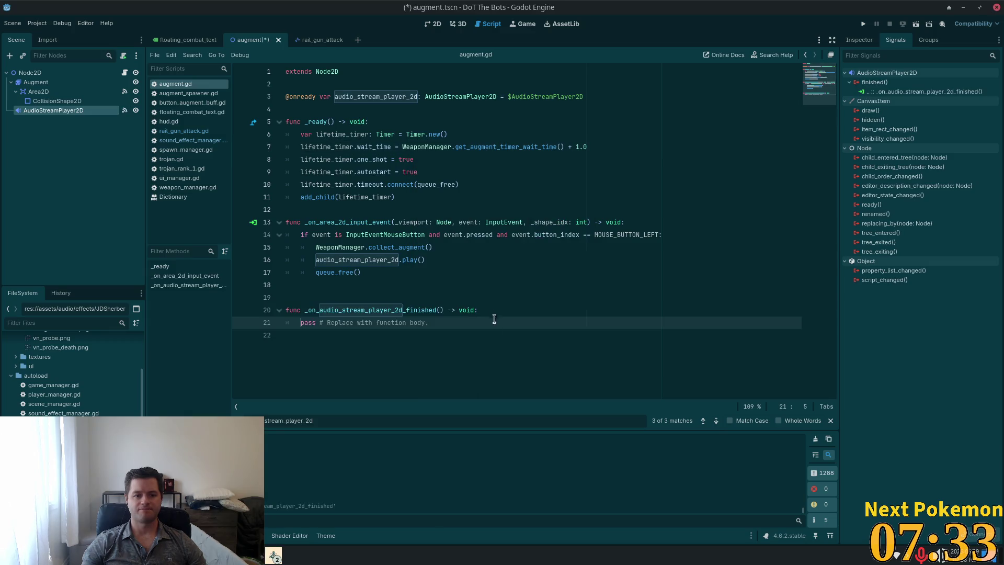
left_click(390, 285)
key("BackSpace")
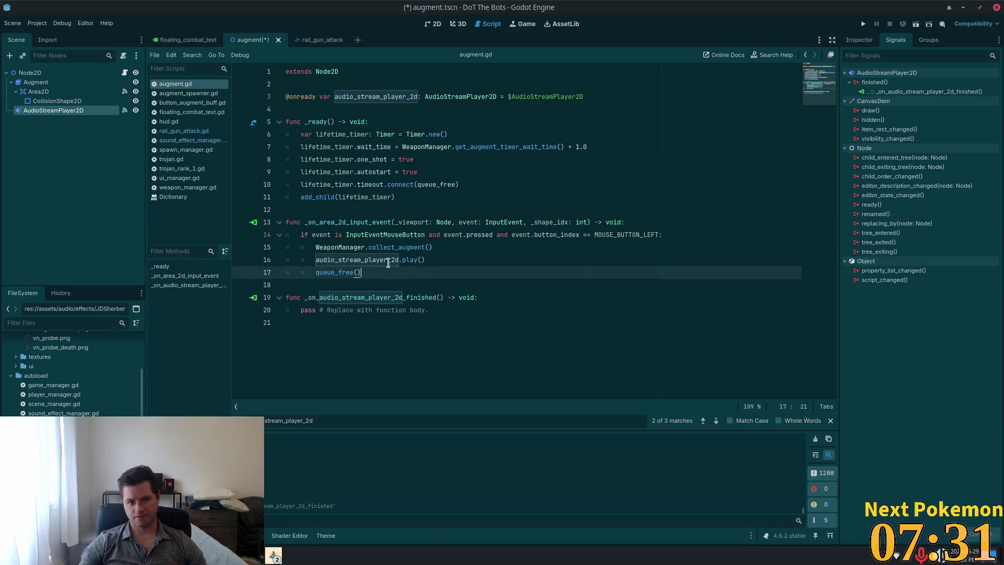
key("shift+Home")
key("ctrl+c")
key("BackSpace")
left_click_drag(441, 317, 300, 309)
key("ctrl+v")
Call hide() in the click branch instead of queue_free() and save augment.gd
left_click(374, 259)
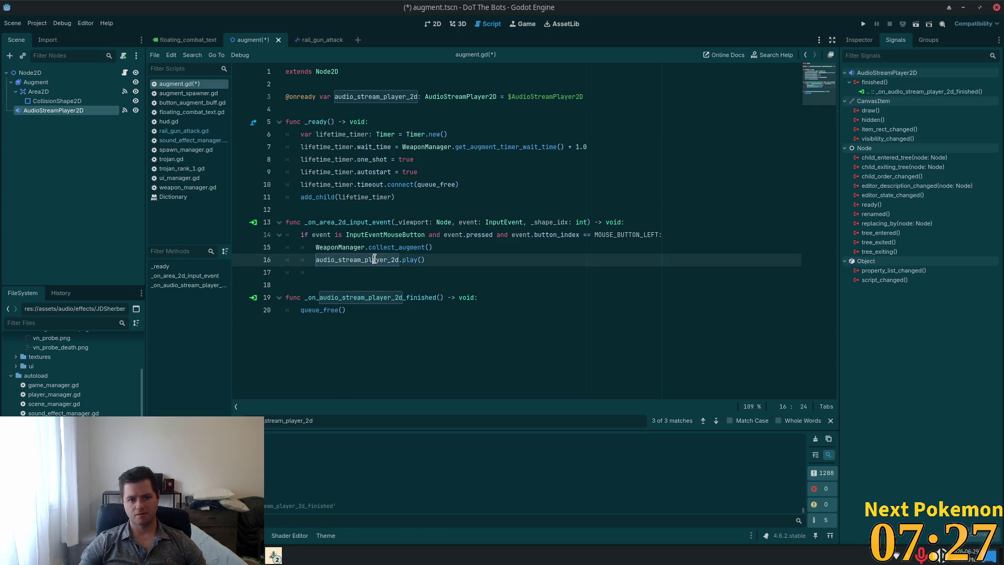
left_click(439, 268)
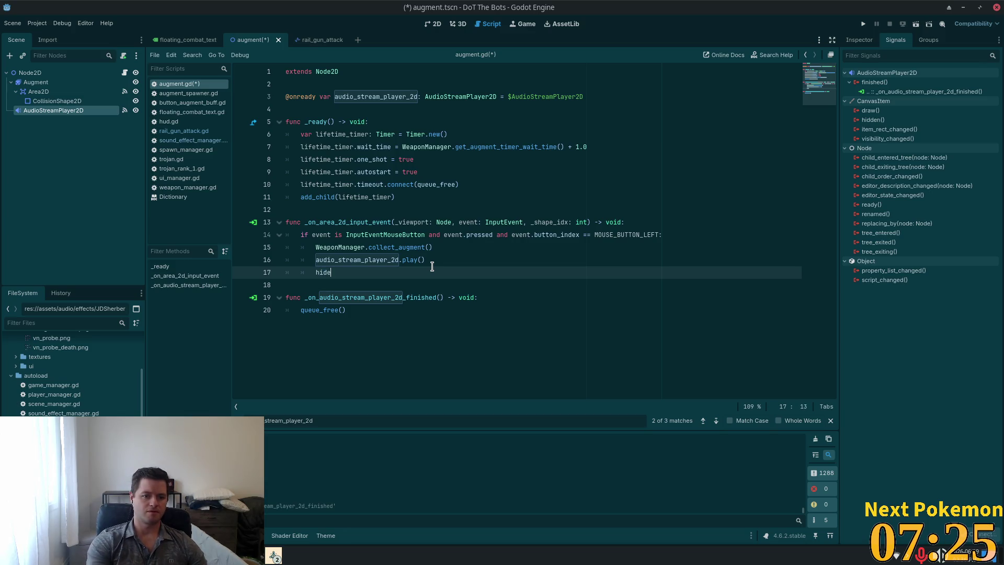
type("()")
key("ctrl+s")
left_click(478, 250)
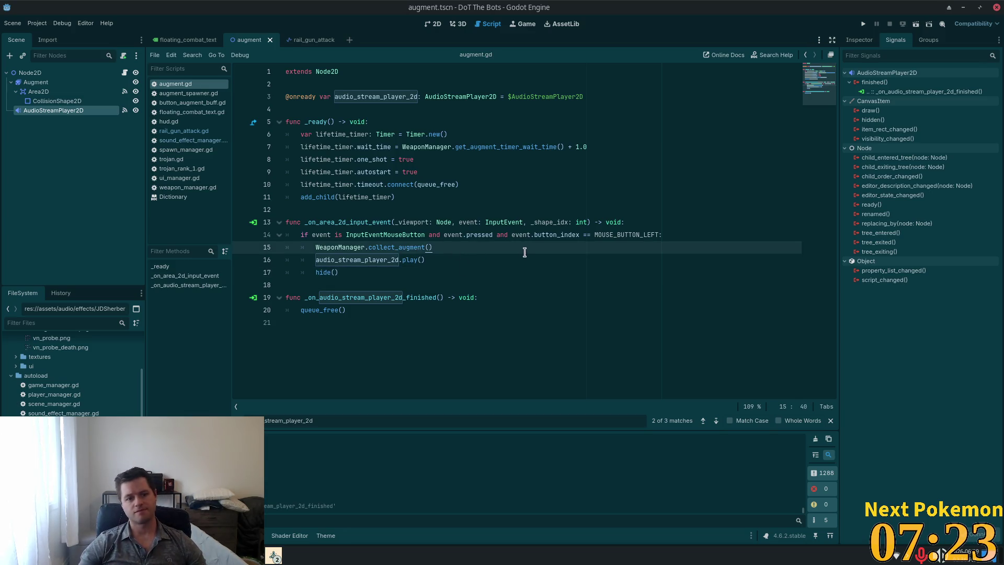
left_click(368, 285)
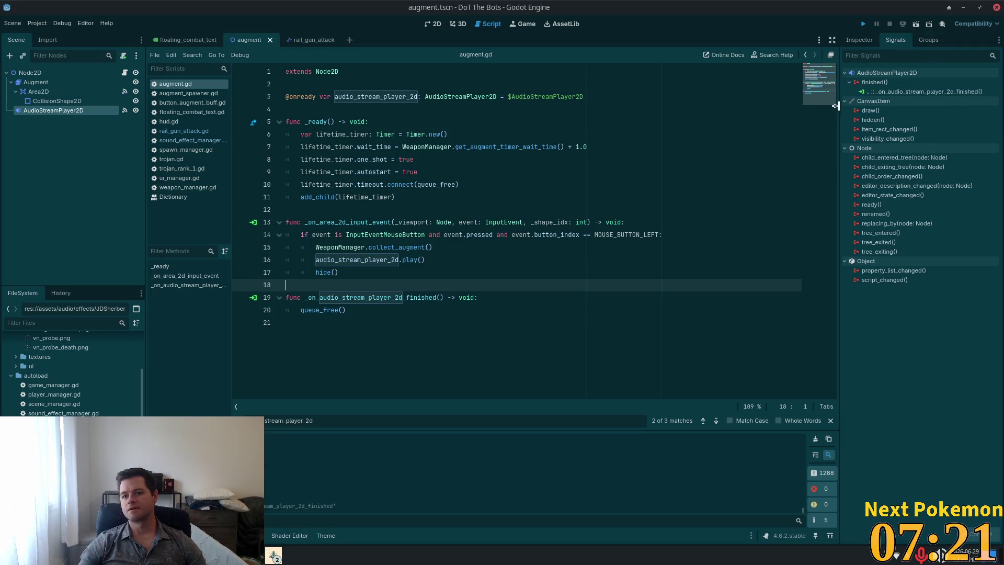
Run DoT The Bots, start a new game, peek at the upgrade tree, then play until pausing
key("F5")
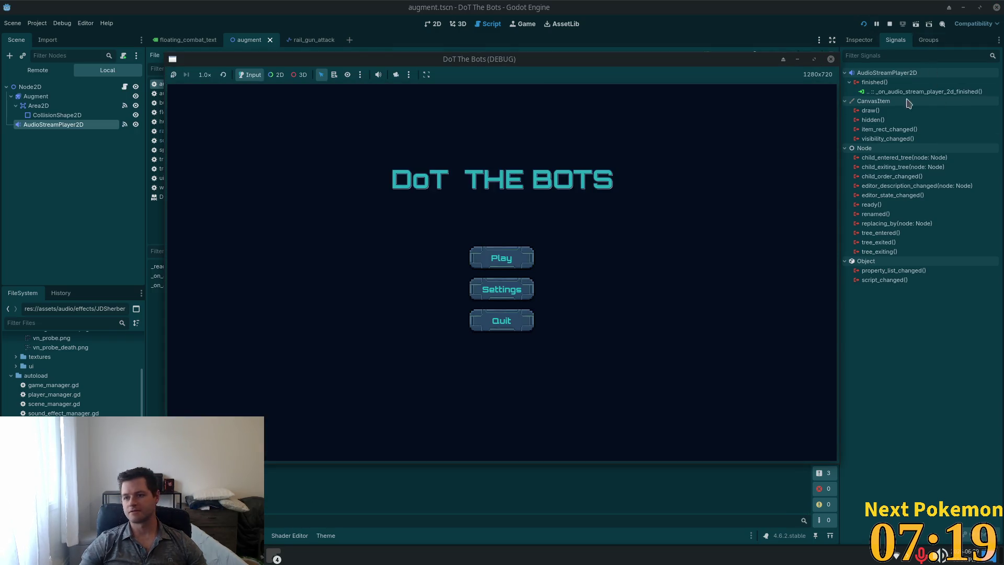
left_click(501, 257)
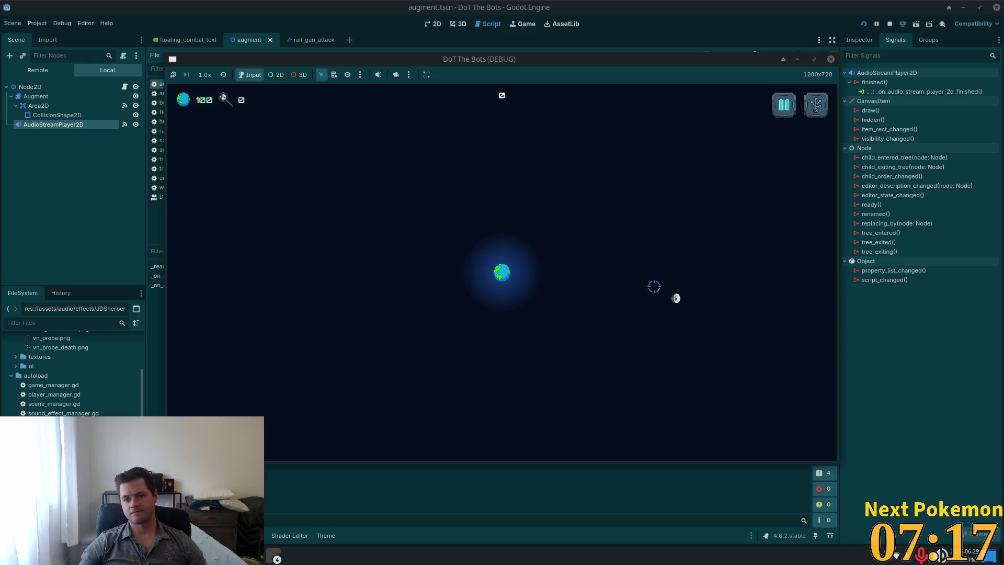
left_click(816, 105)
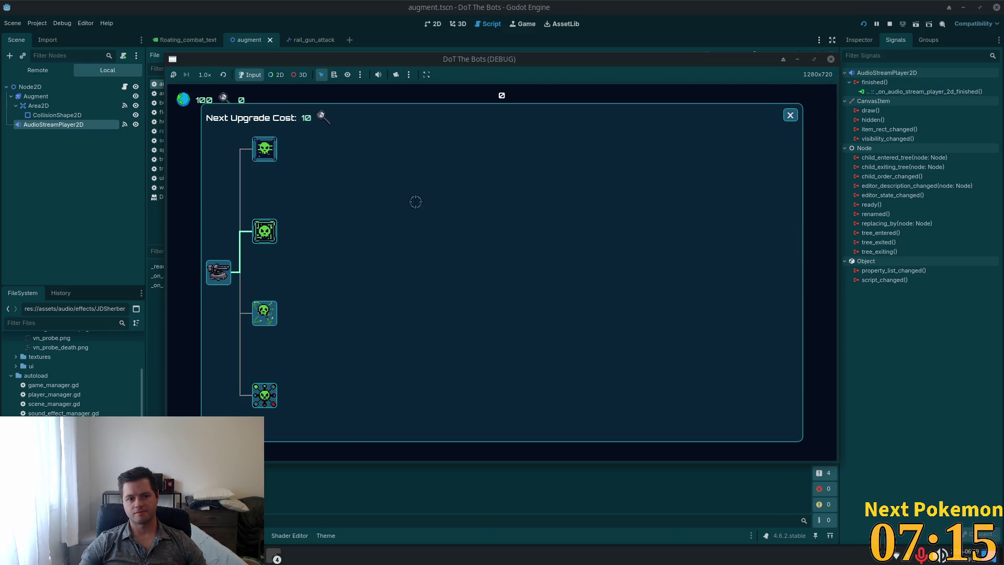
left_click(790, 115)
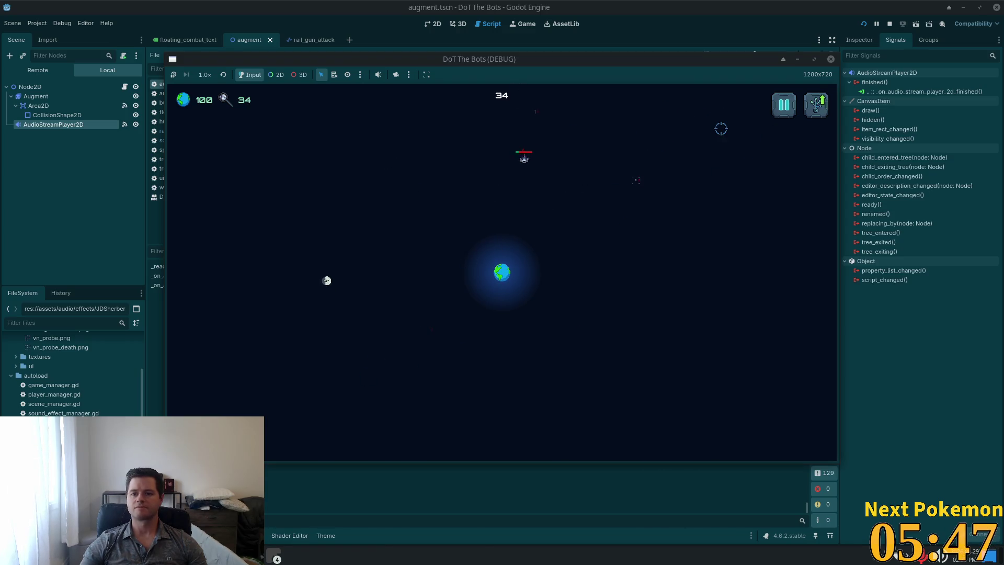
key("Escape")
Quit to the title screen, close the debug game window, and switch back to Cursor
left_click(473, 307)
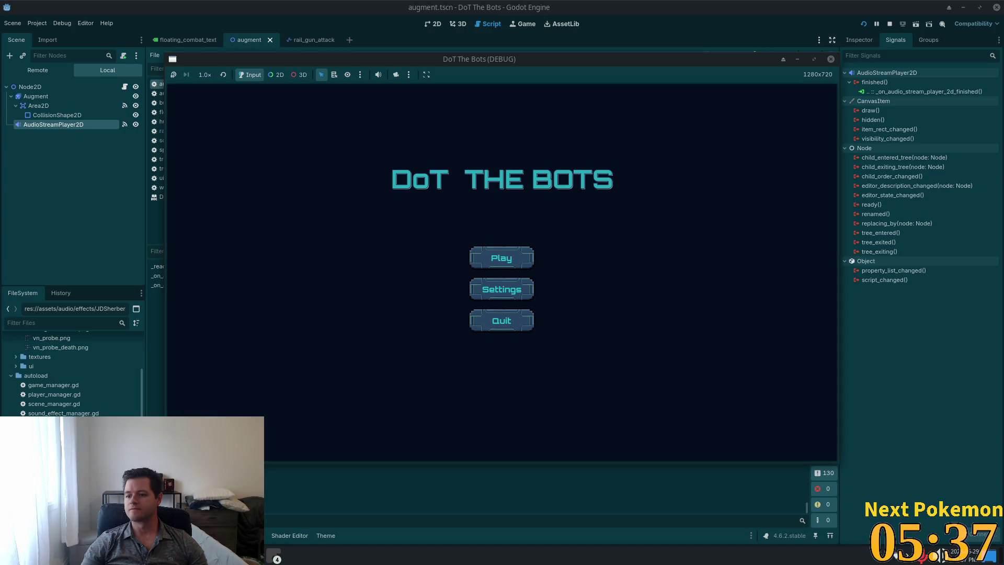
left_click(495, 328)
left_click(495, 192)
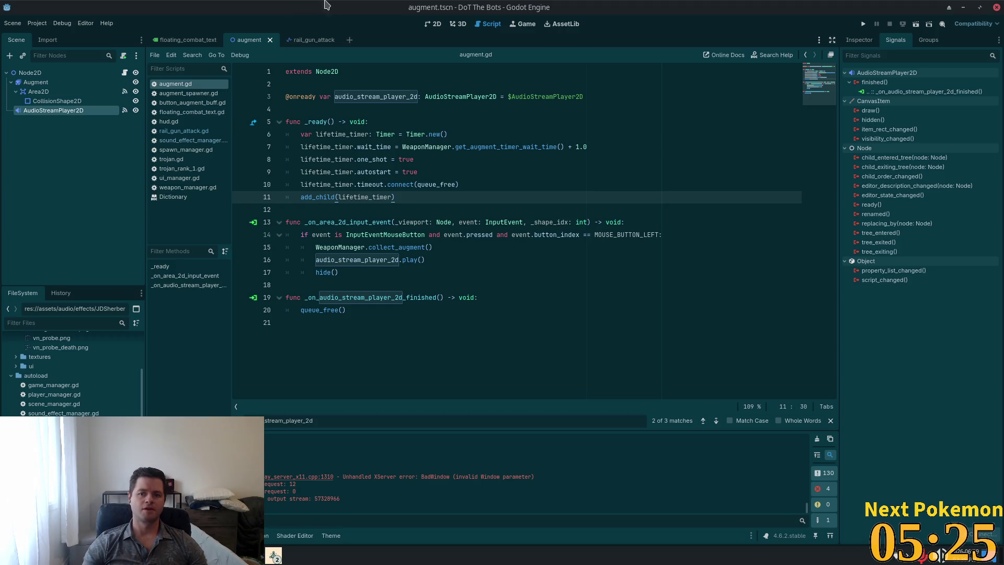
left_click(324, 247)
key("alt+Tab")
Find os_corruption.gd through Quick Open with 'os_corruption' and open it
key("Up")
key("Up")
key("Up")
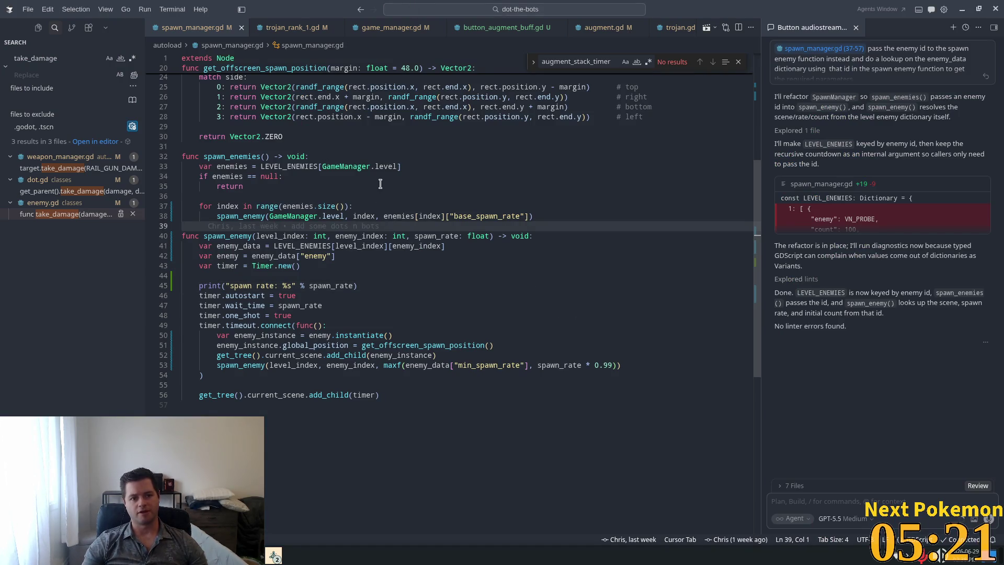
scroll(585, 324, "up", 5)
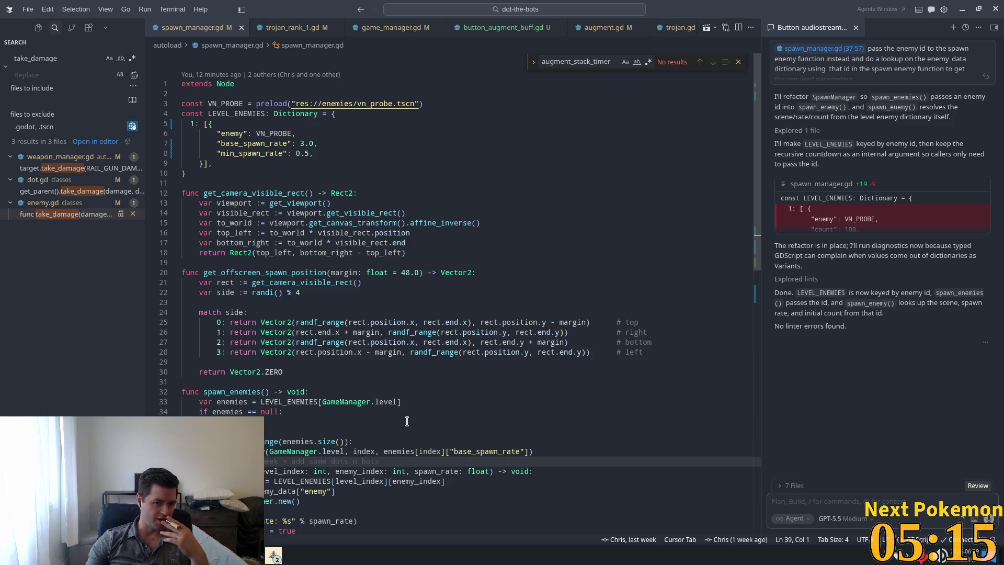
mouse_move(355, 405)
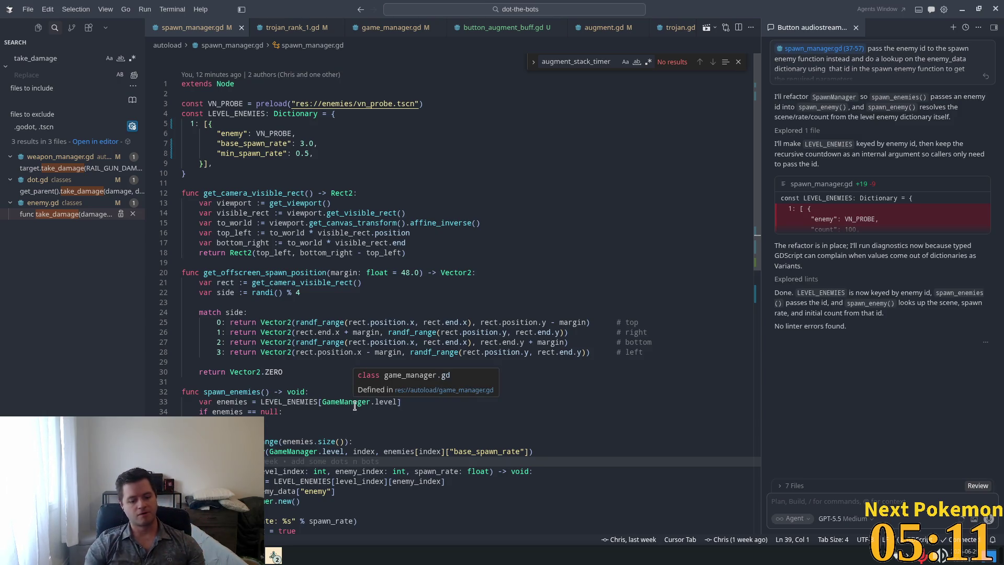
key("ctrl+p")
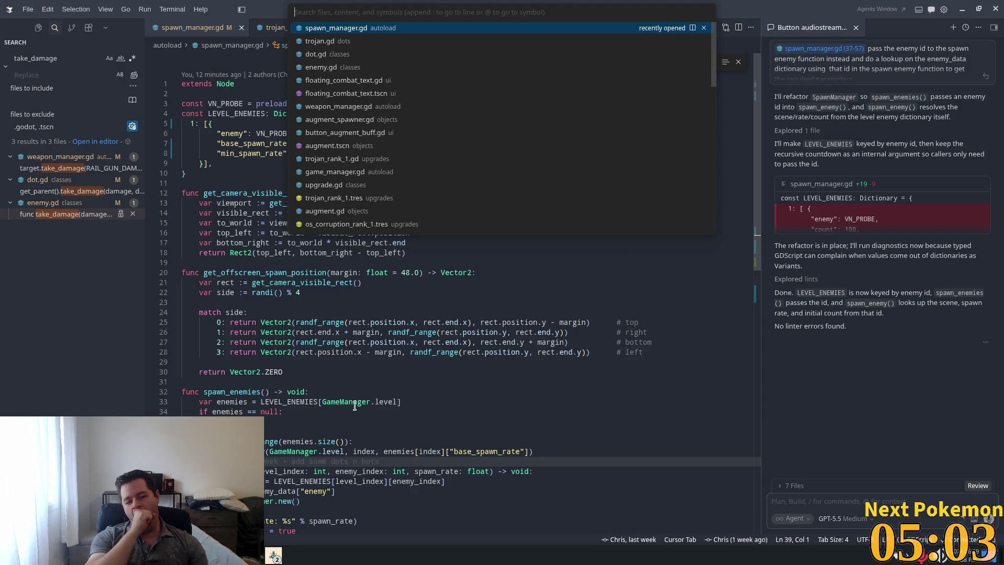
type("os_corruption")
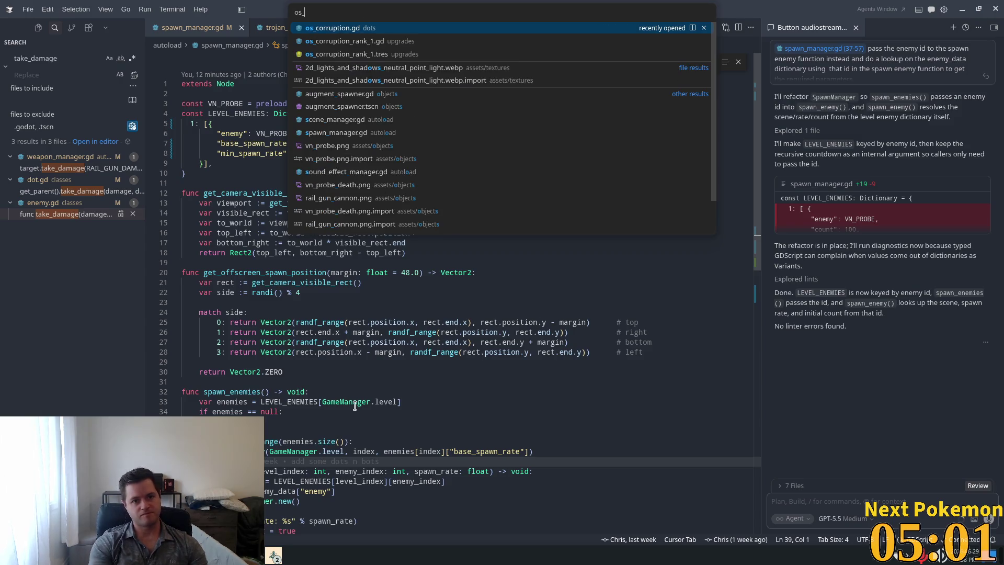
key("Return")
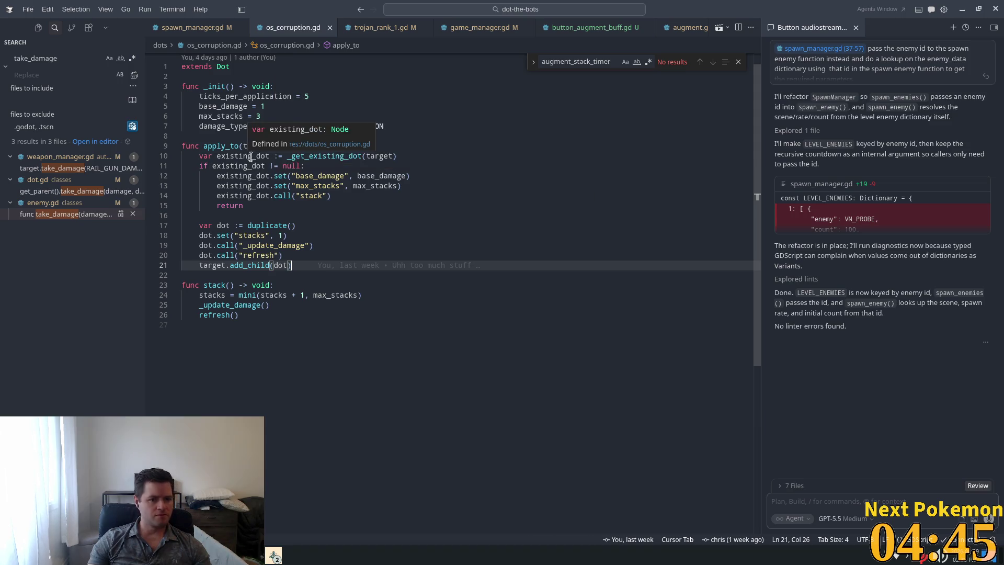
Jump to dot.gd and delete the 'taking damage' print line from _on_damage_timer_timeout
left_click(223, 66, "ctrl")
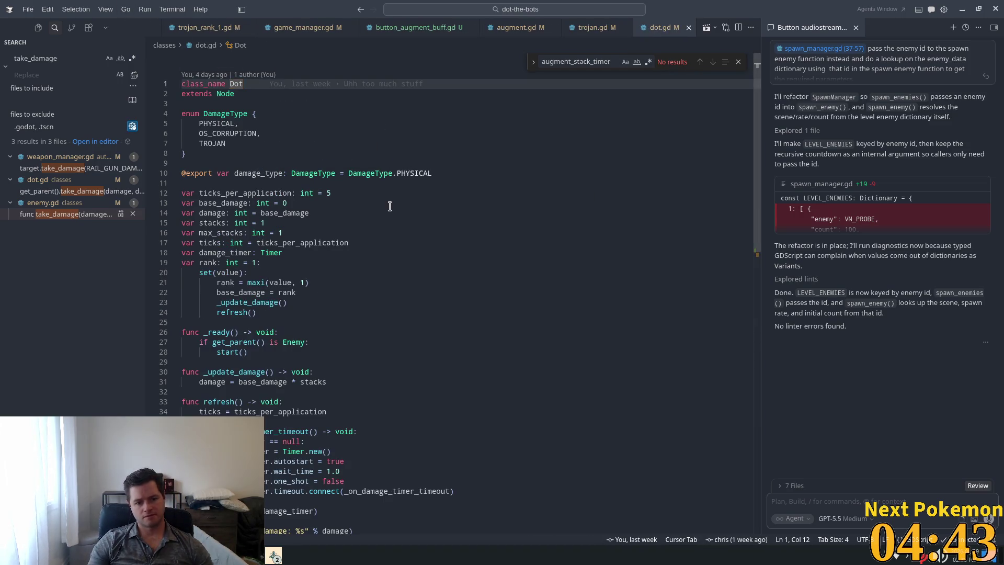
scroll(390, 206, "down", 2)
scroll(387, 208, "down", 5)
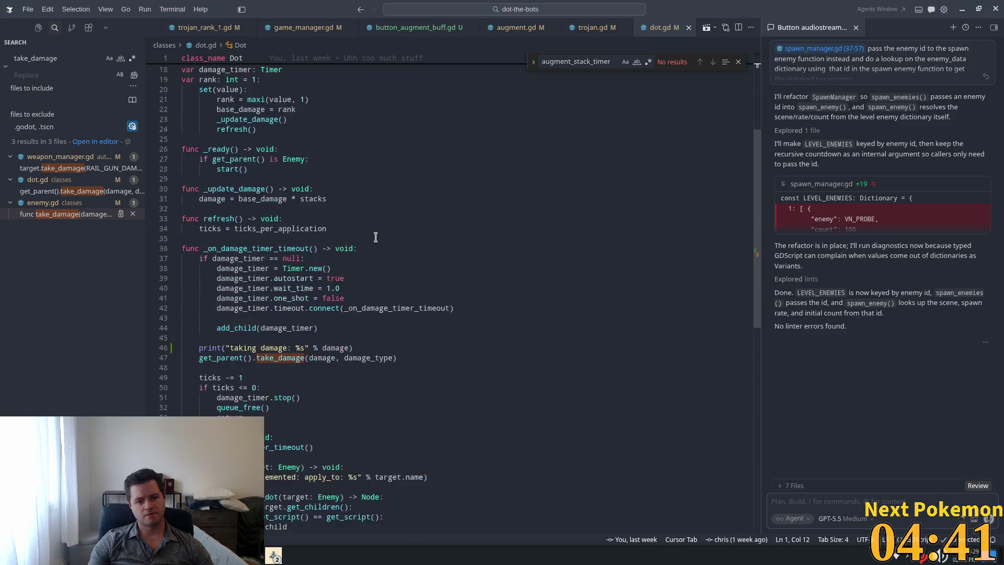
left_click(262, 288)
left_click(340, 357)
left_click_drag(353, 347, 181, 348)
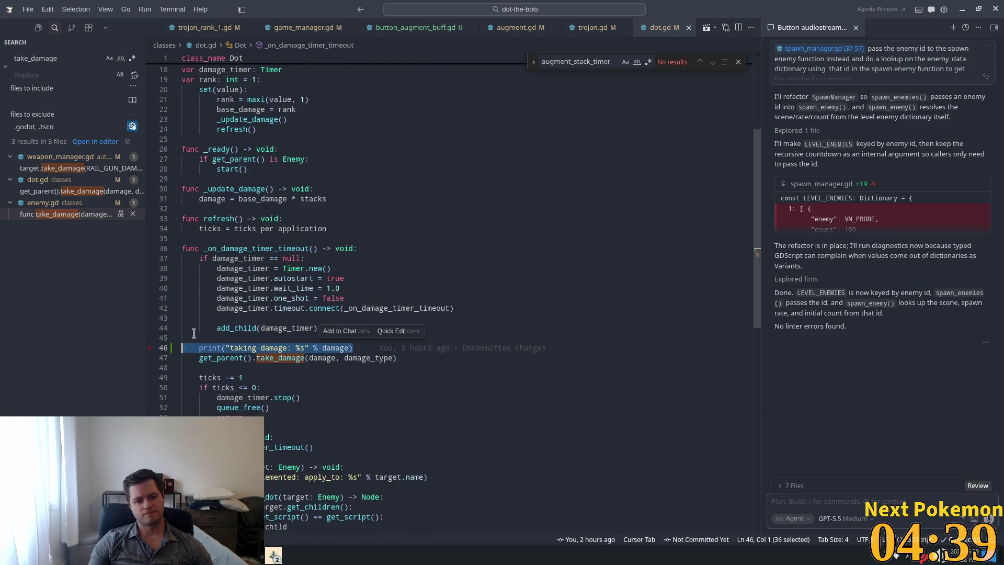
key("BackSpace")
key("BackSpace")
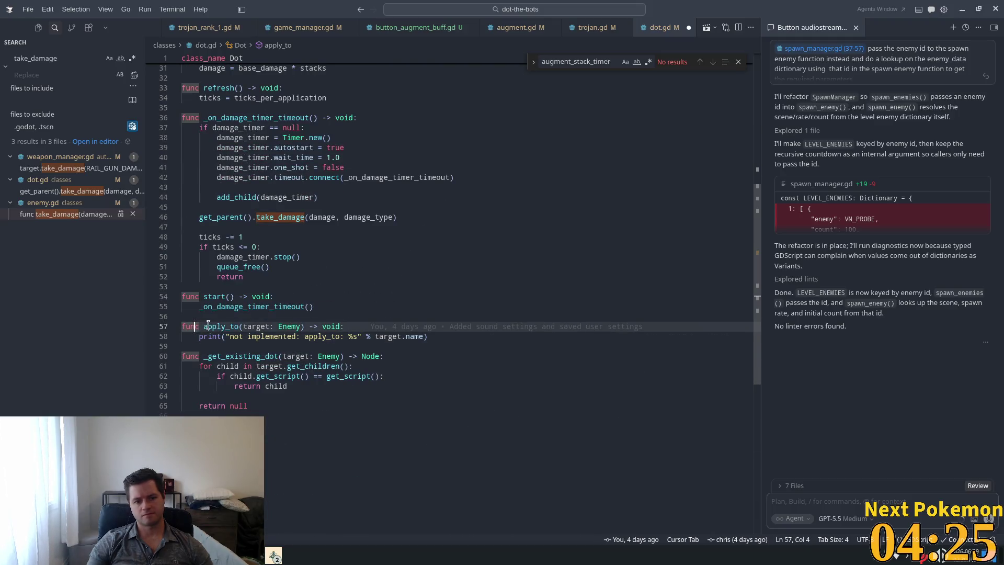
left_click(267, 320)
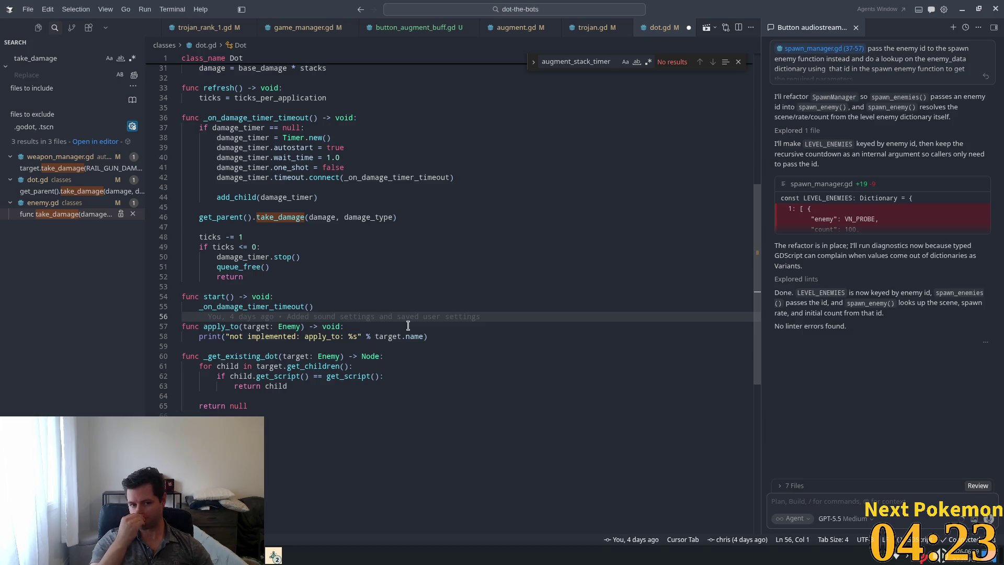
left_click(193, 285)
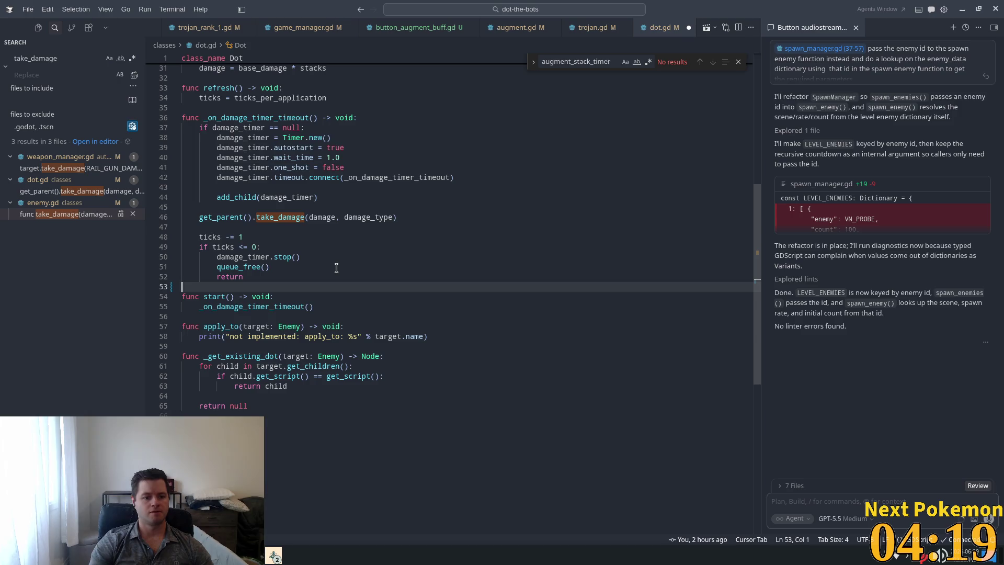
Add a new _diplay_damage_animation() -> void function with pass at the end of dot.gd
left_click(293, 416)
key("Down")
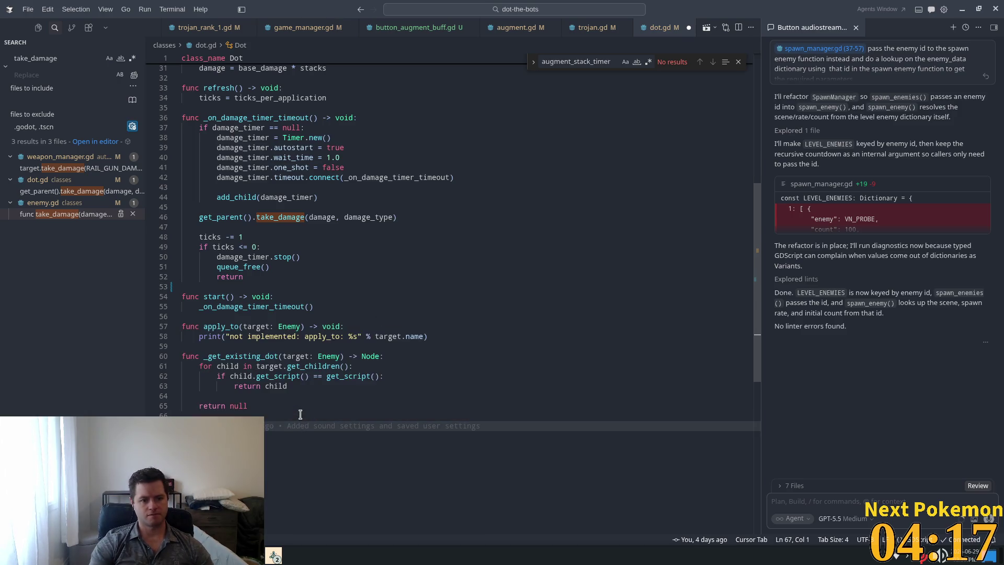
type("func _get")
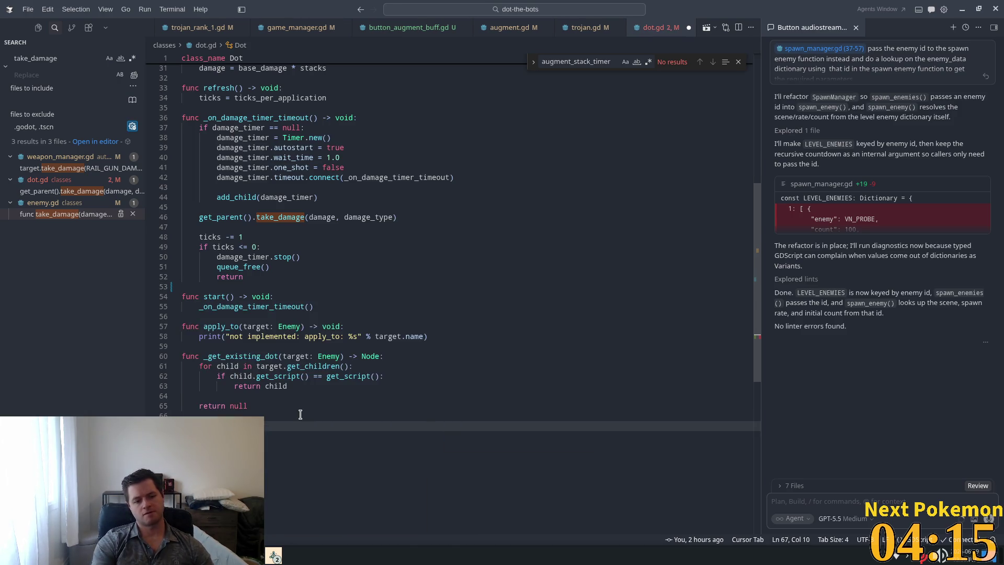
type("pl")
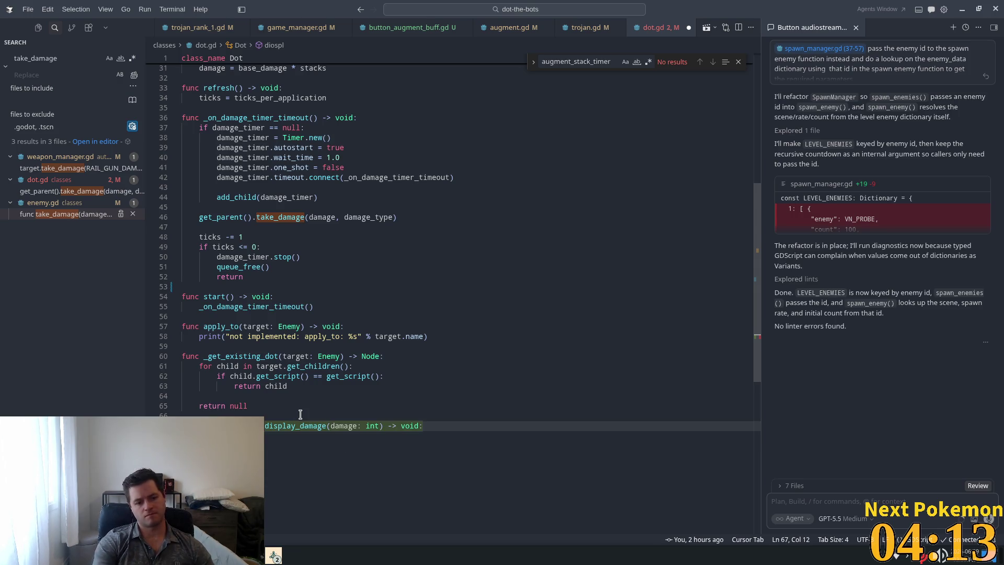
key("BackSpace")
key("BackSpace")
key("BackSpace")
type("play_dot(")
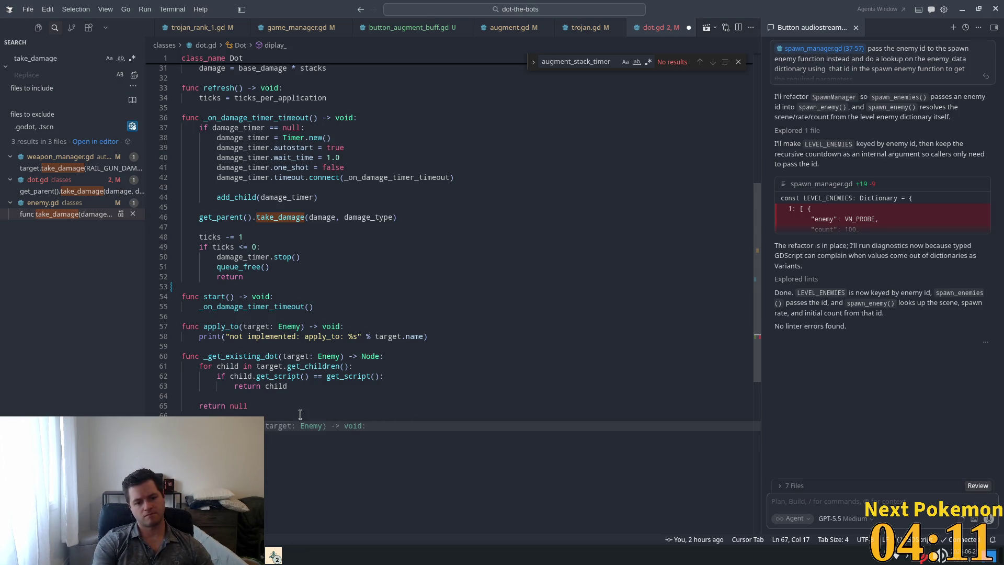
type("ge_anim")
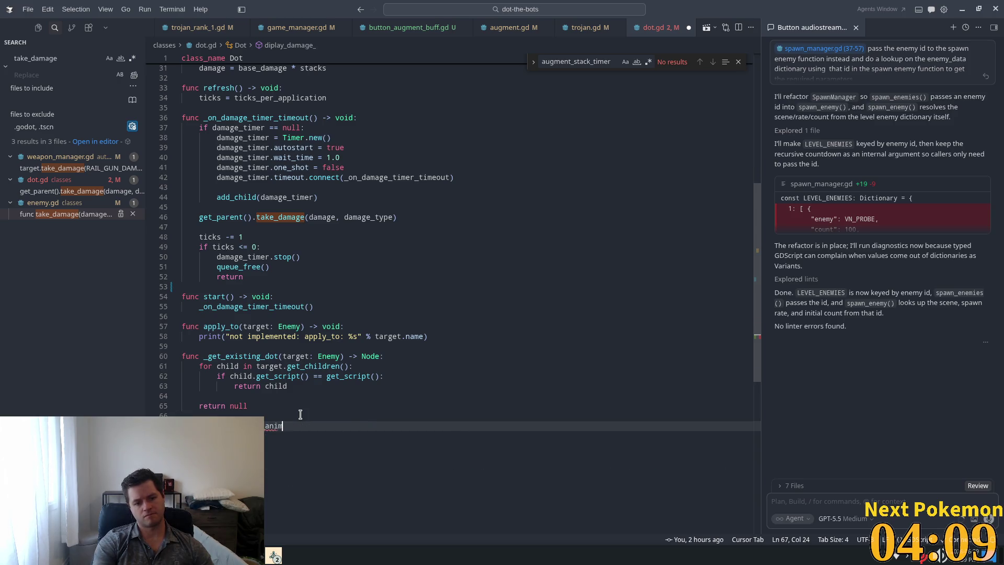
type("ation() -> void:")
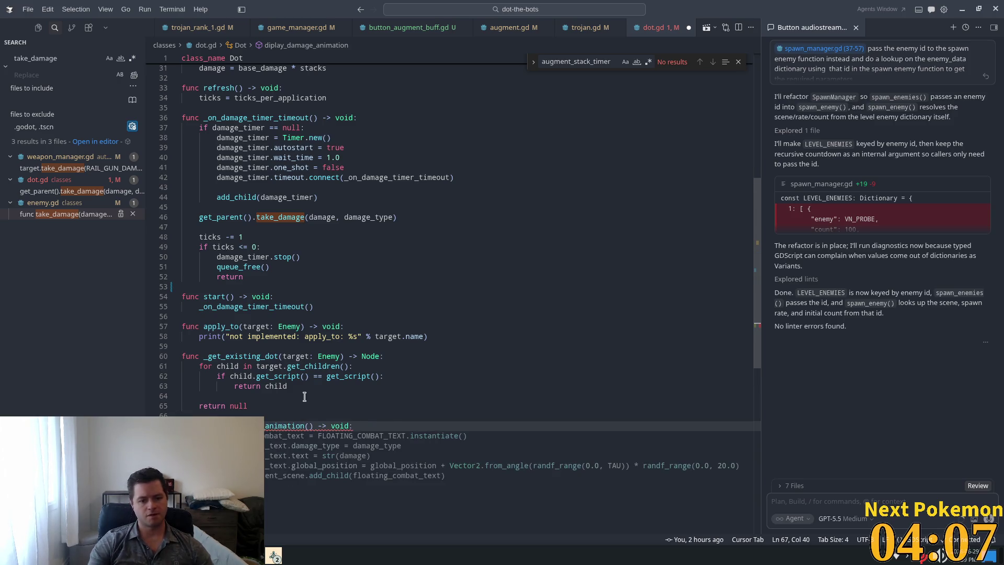
key("Return")
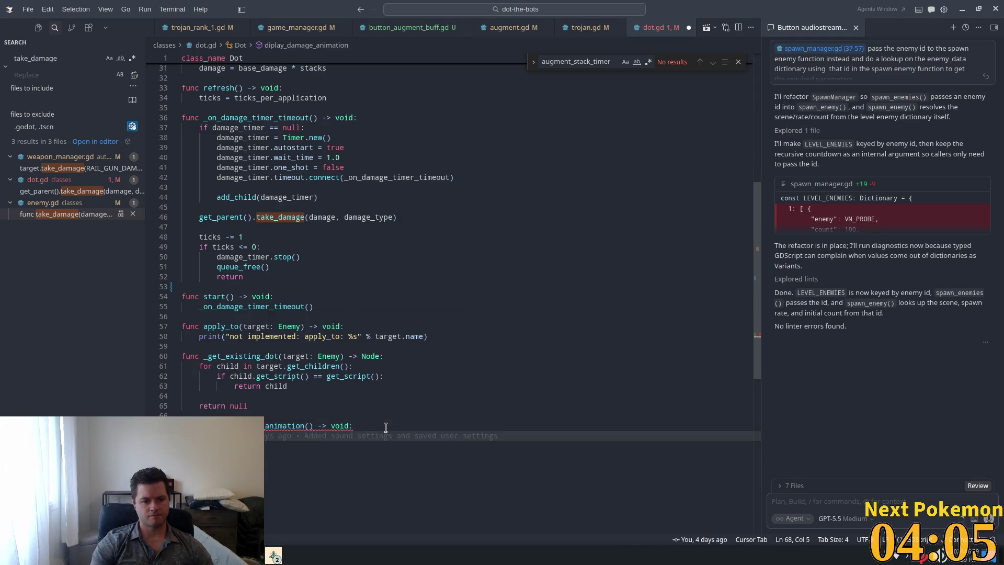
type("pass")
key("Tab")
Comment the new function: subclasses show an animation via shader or other; save dot.gd
key("ctrl+z")
type("#")
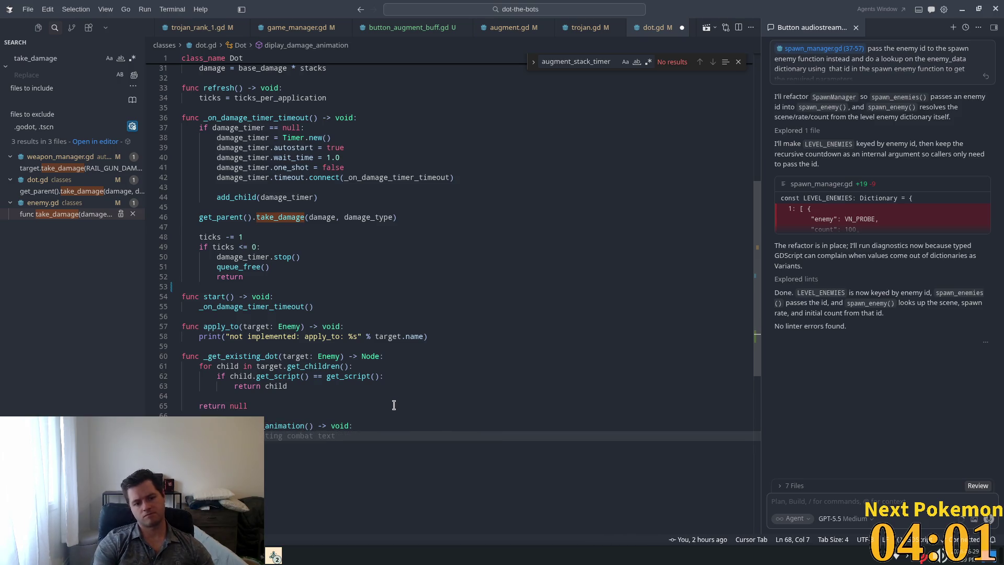
type("Show ")
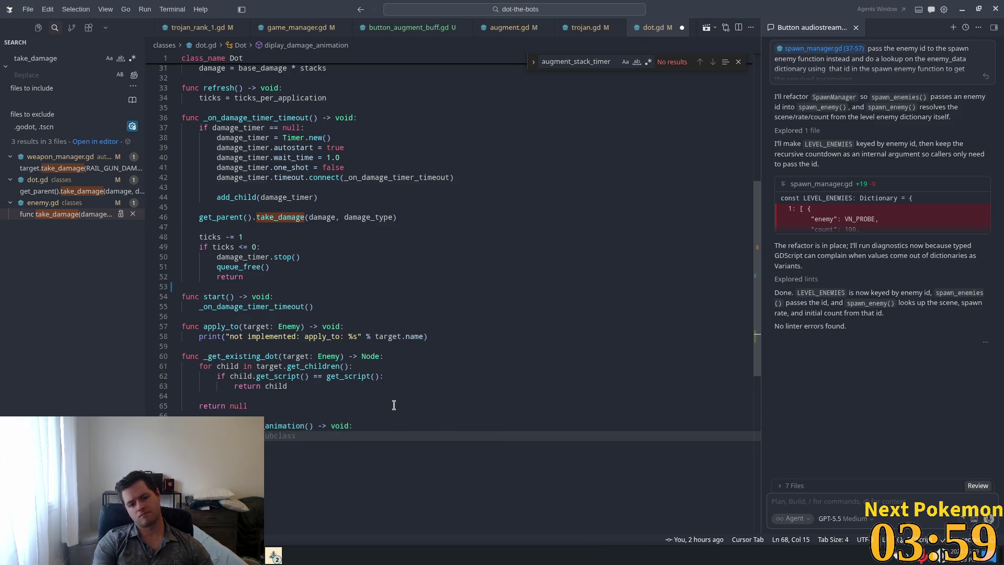
type("this")
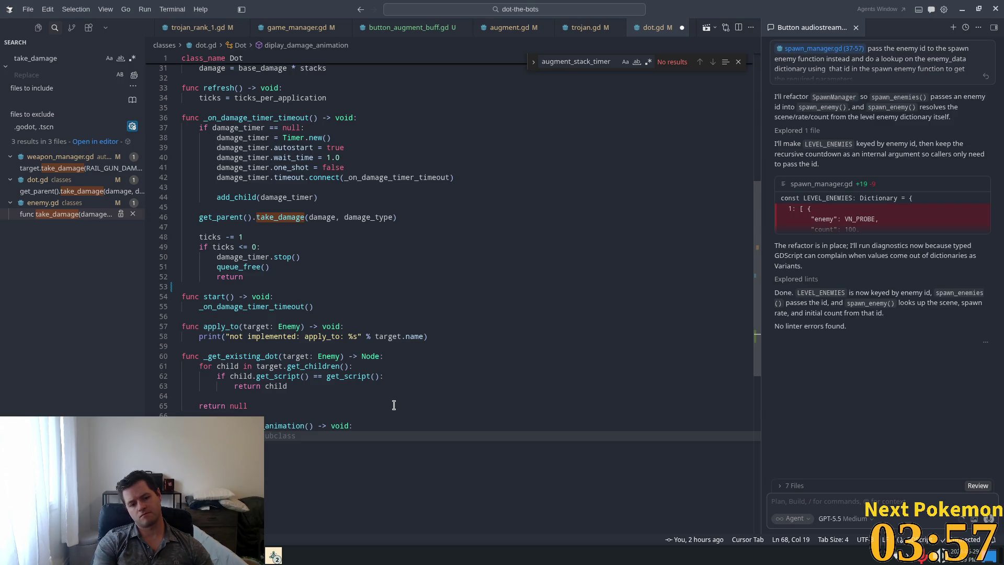
type("s")
type("clas")
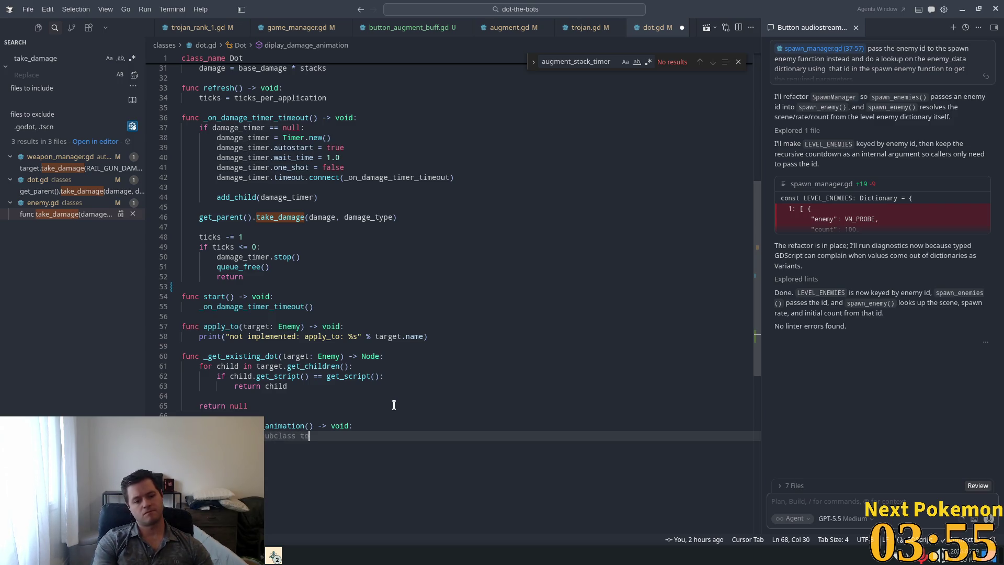
type(" apply")
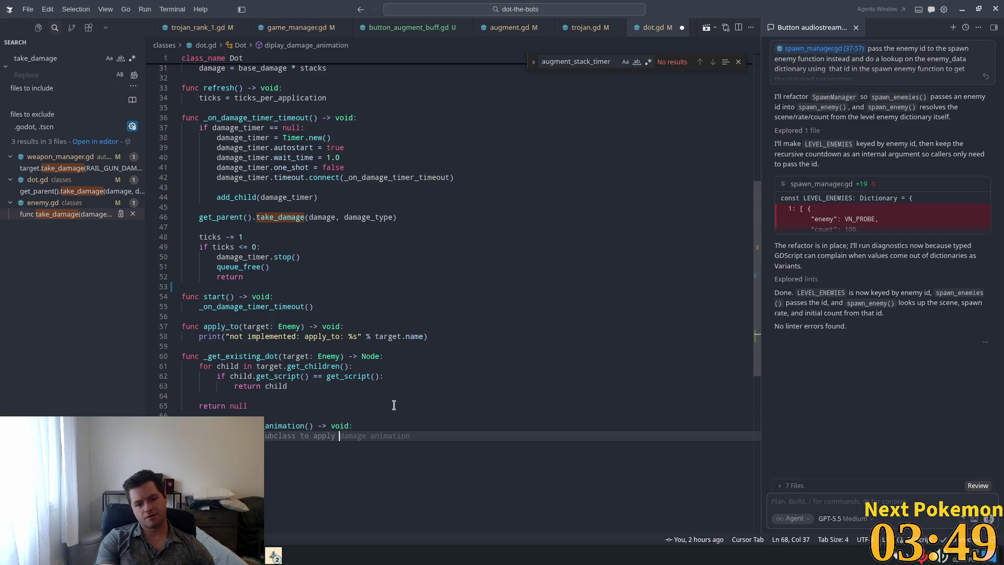
type("an ")
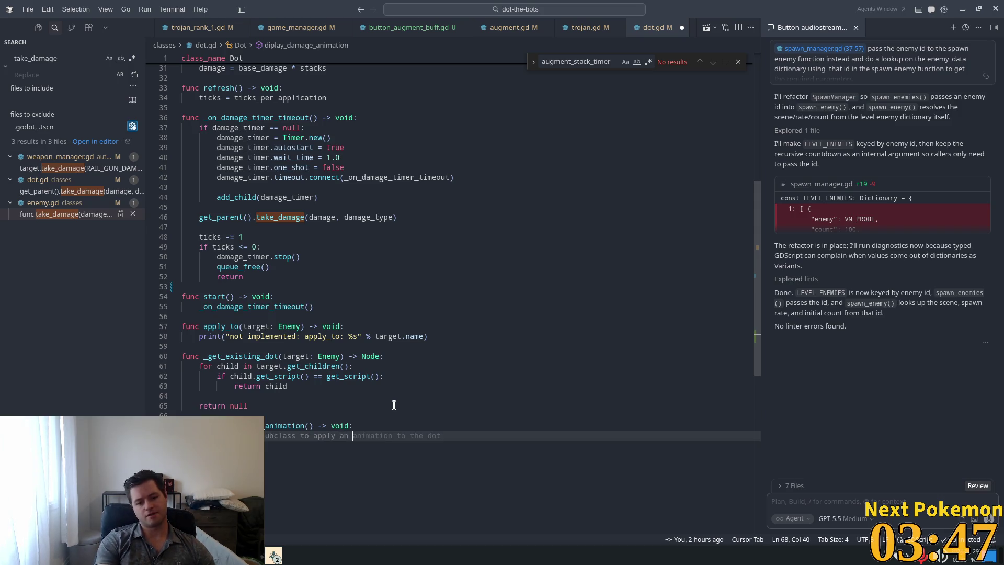
type("animation")
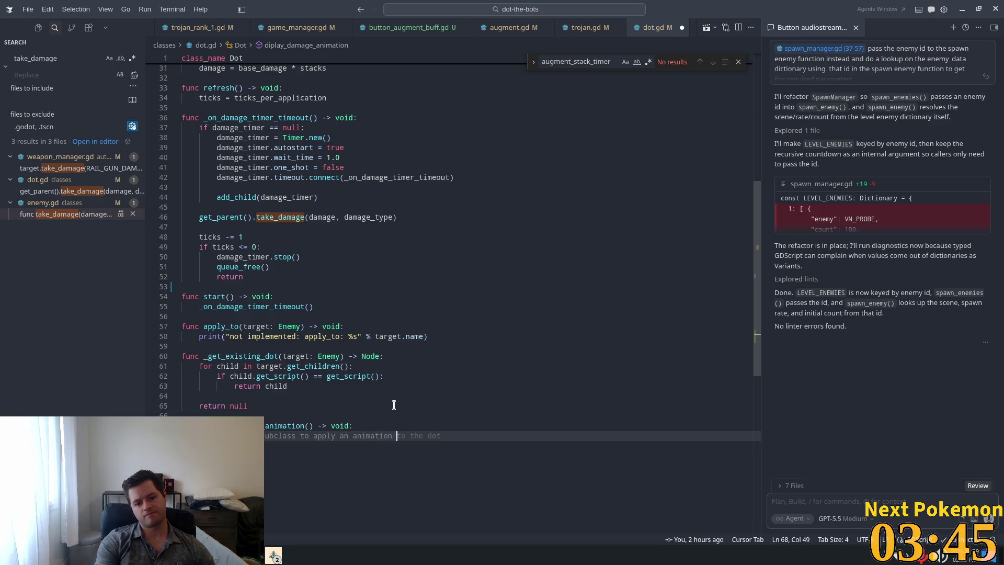
type(" via shader or other")
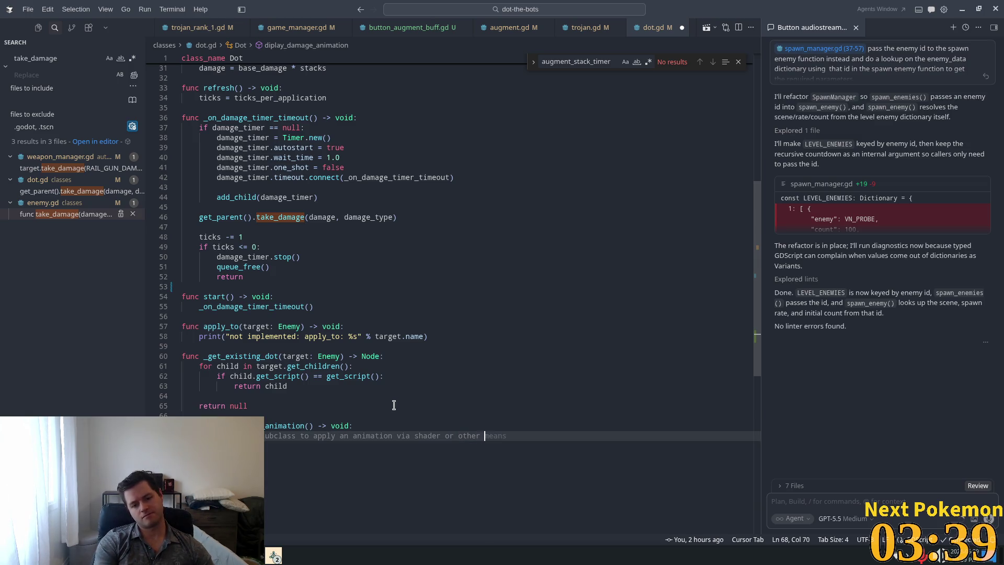
key("Tab")
key("ctrl+s")
Call _diplay_damage_animation() after the tick countdown's return in _on_damage_timer_timeout
left_click(309, 412)
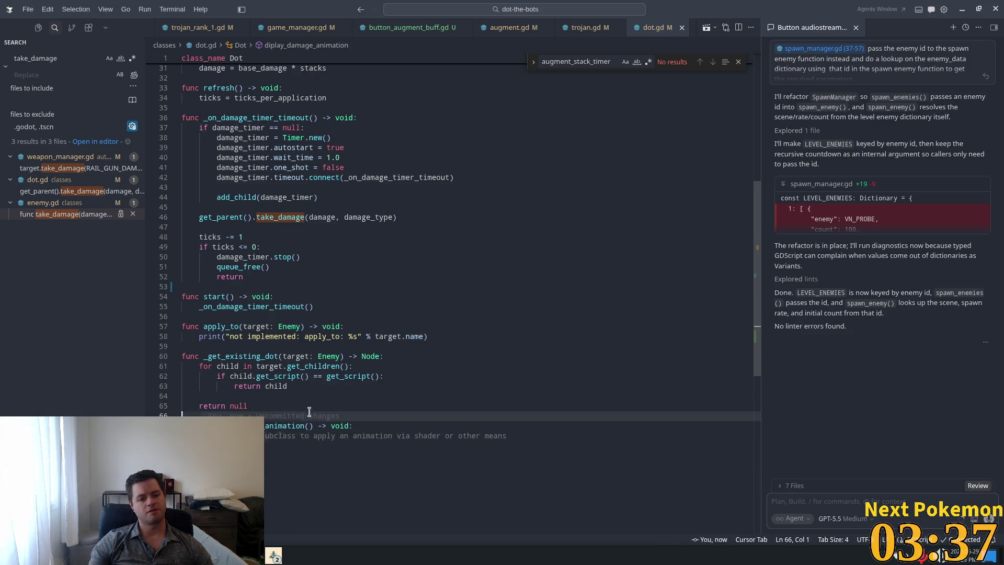
key("Tab")
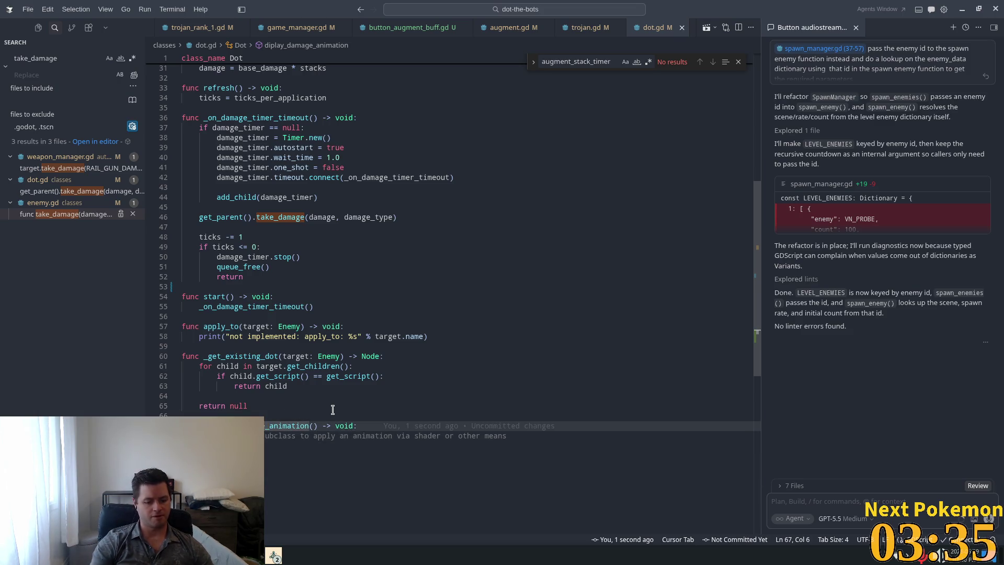
left_click(317, 198)
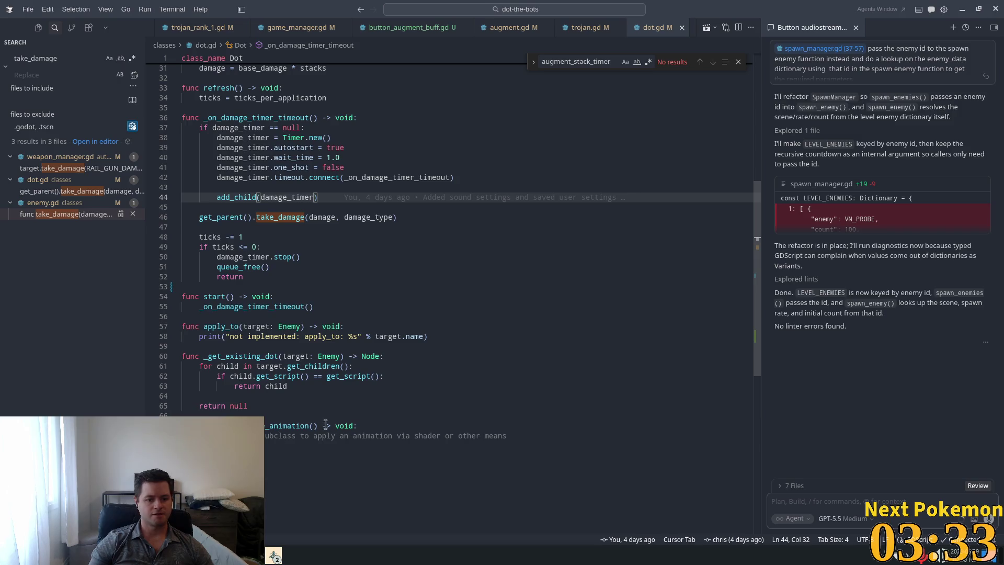
left_click_drag(318, 425, 205, 425)
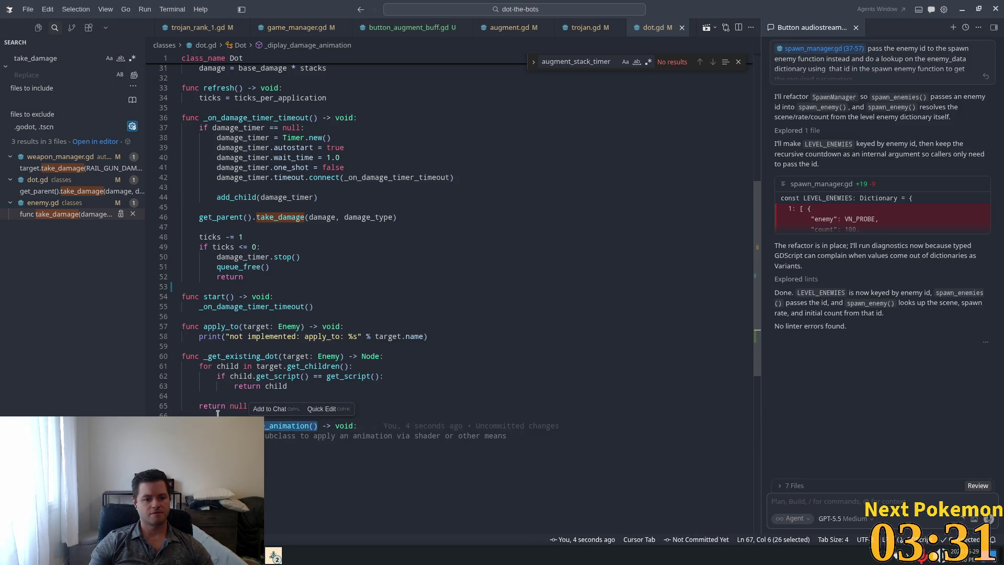
scroll(218, 413, "up", 4)
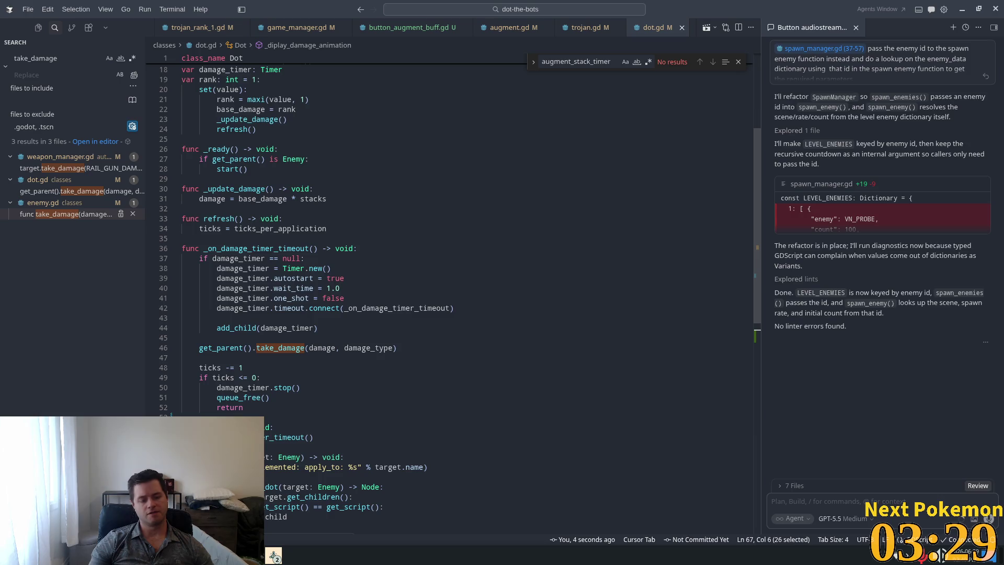
scroll(287, 362, "down", 4)
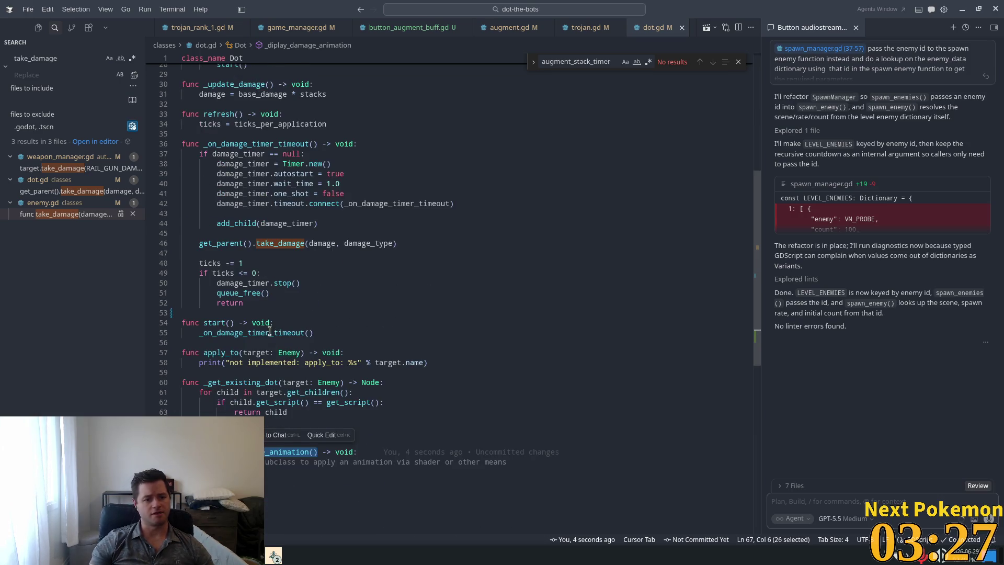
left_click(249, 303)
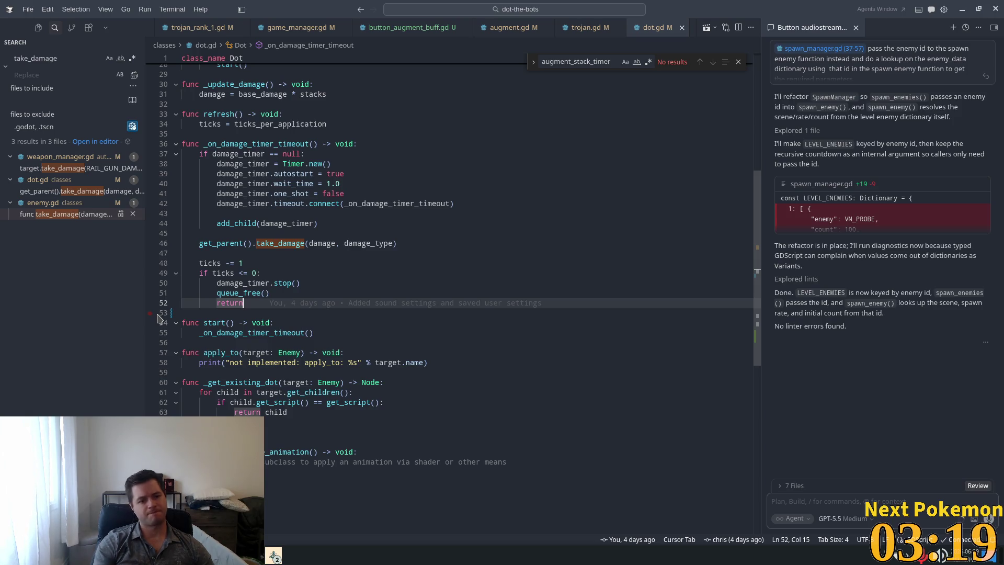
key("Return")
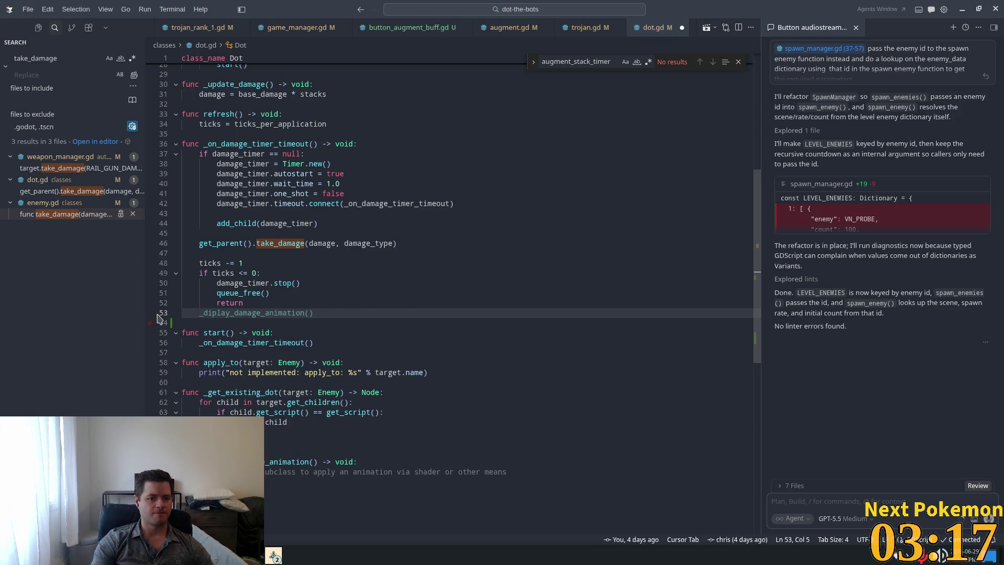
key("Tab")
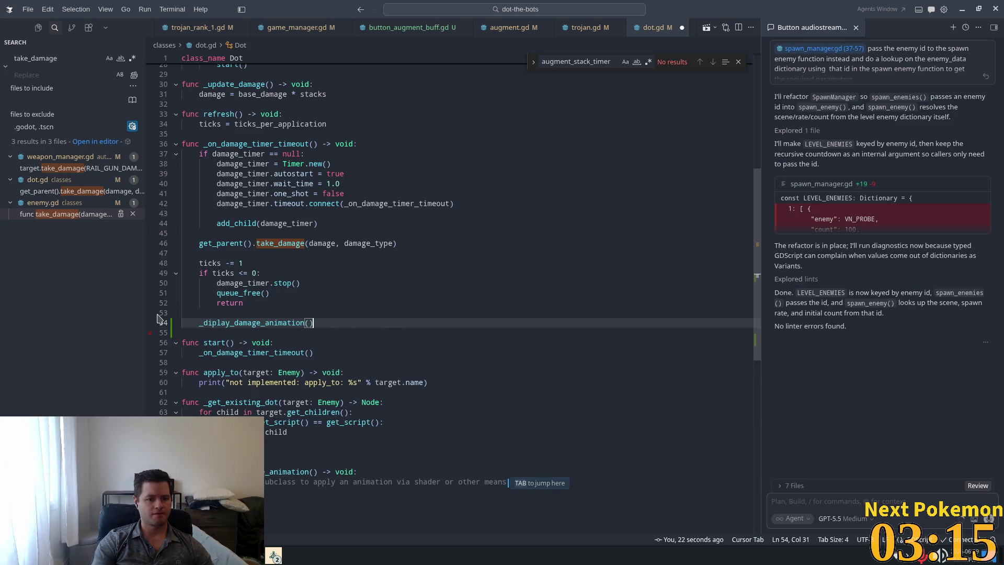
left_click(380, 316)
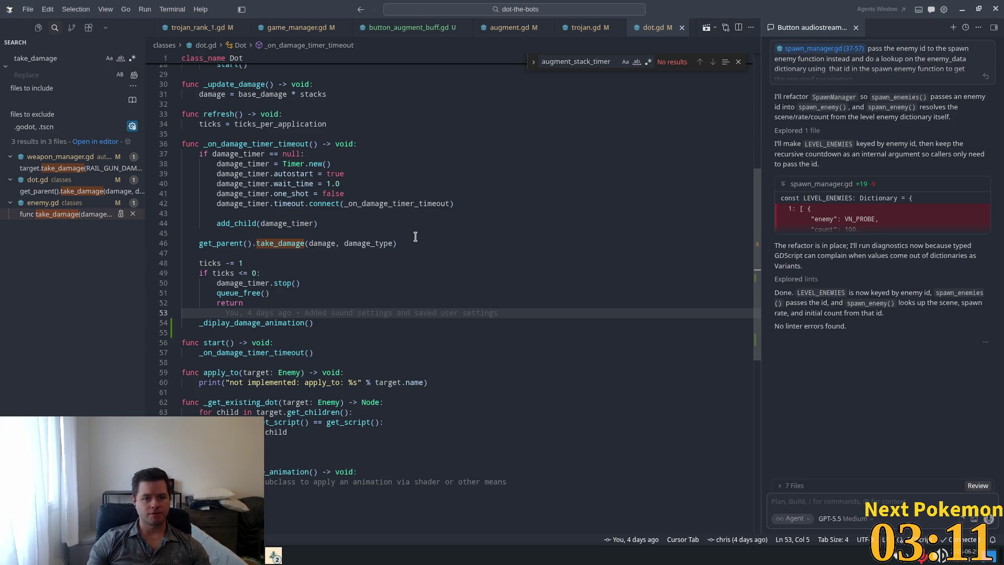
key("ctrl+p")
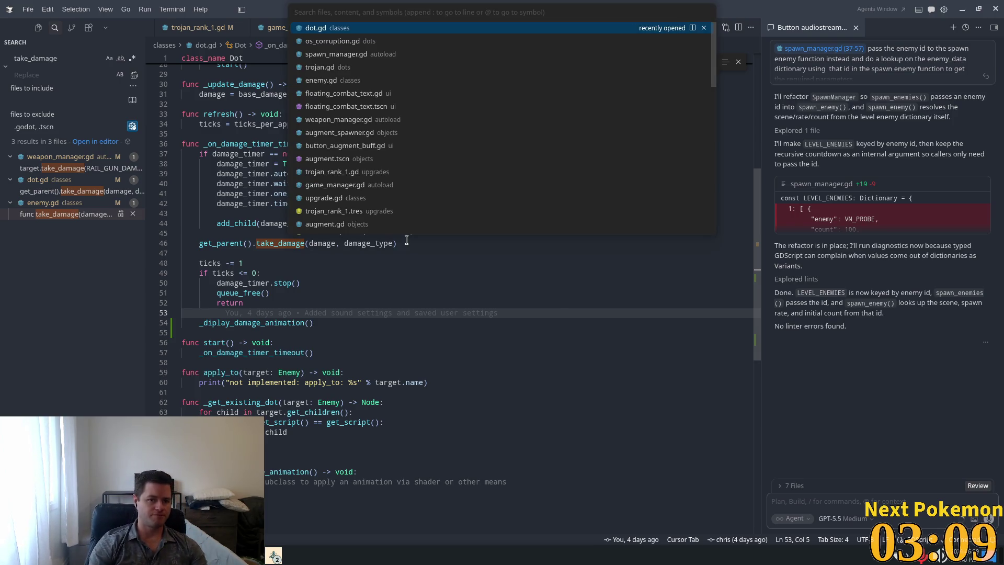
In os_corruption.gd, append a _diplay_damage_animation() -> void override stub containing pass
key("Down")
key("Return")
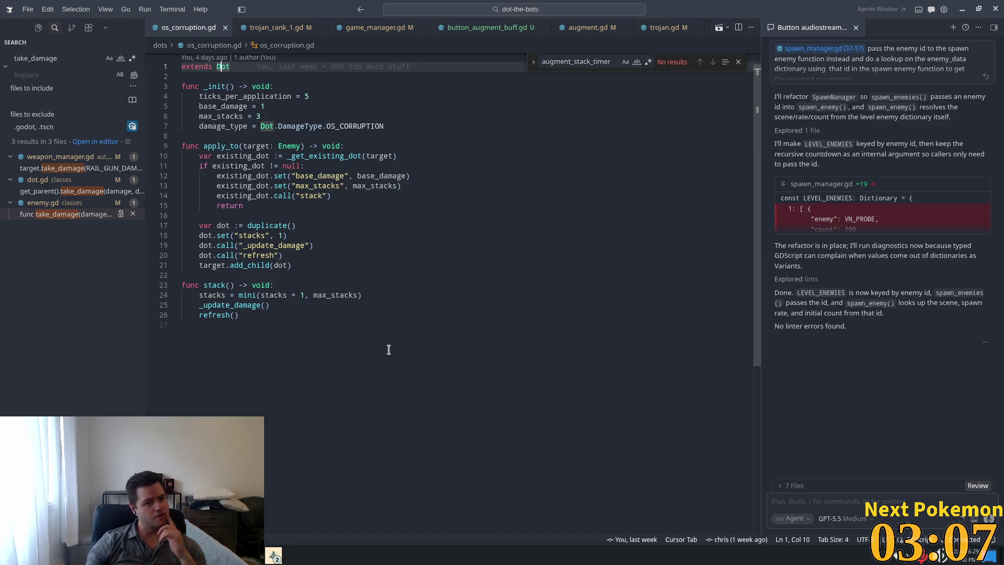
left_click(334, 361)
key("Return")
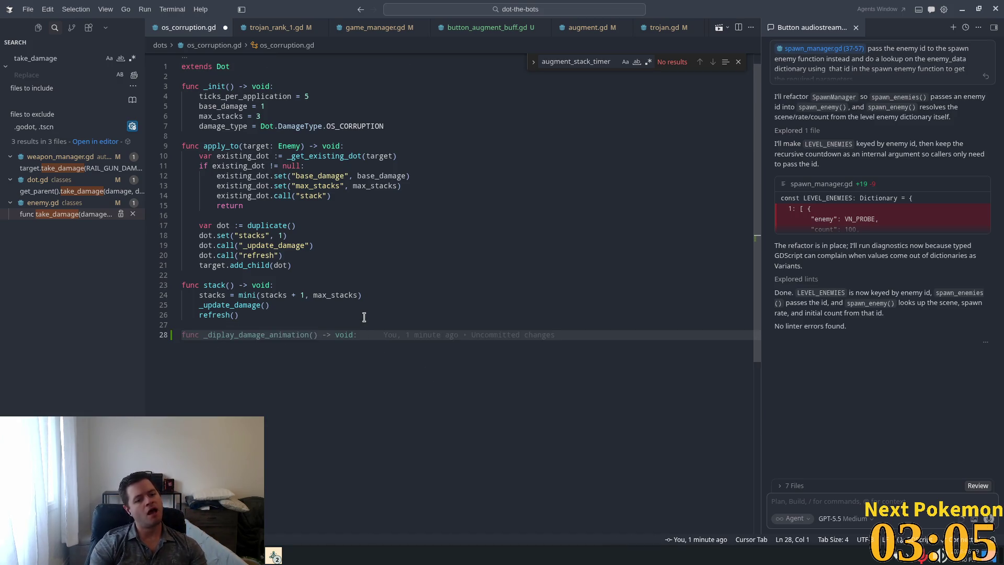
key("Tab")
key("Tab")
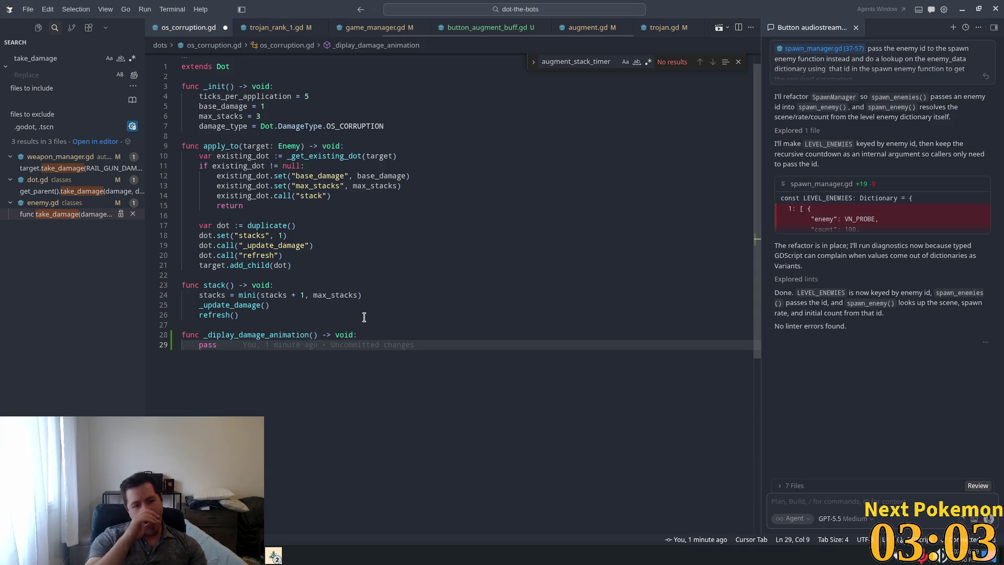
left_click(363, 316)
left_click(361, 325)
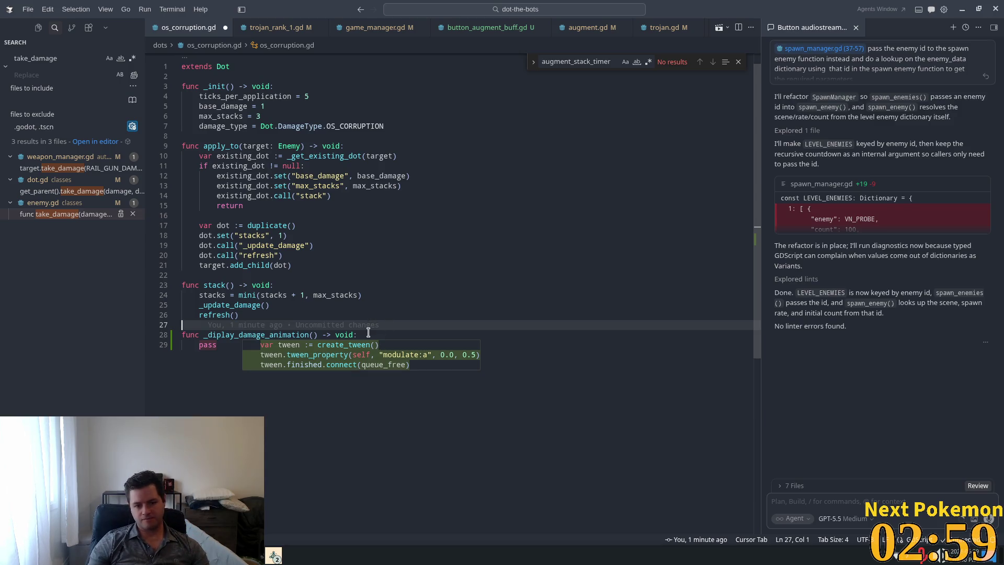
left_click(367, 334)
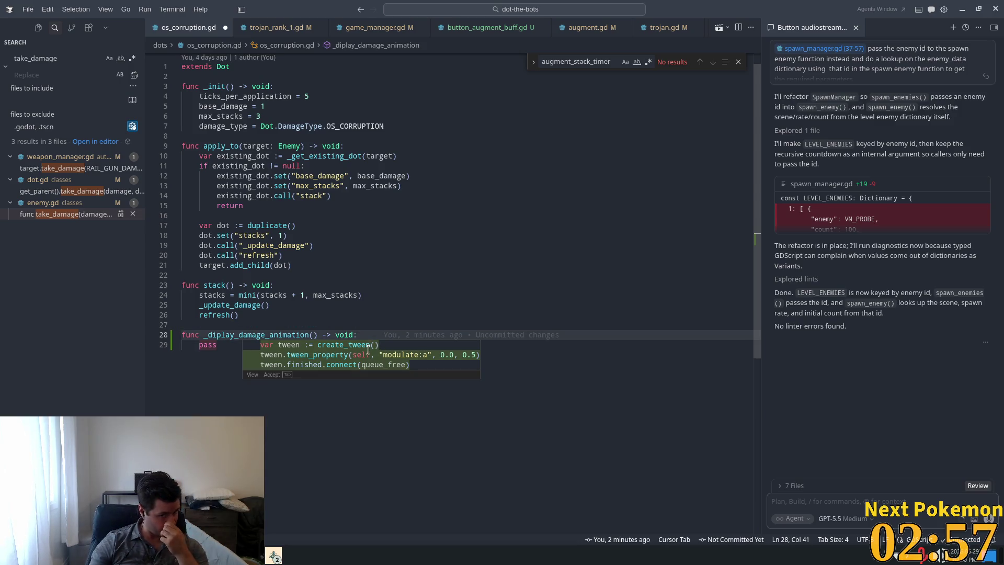
key("Return")
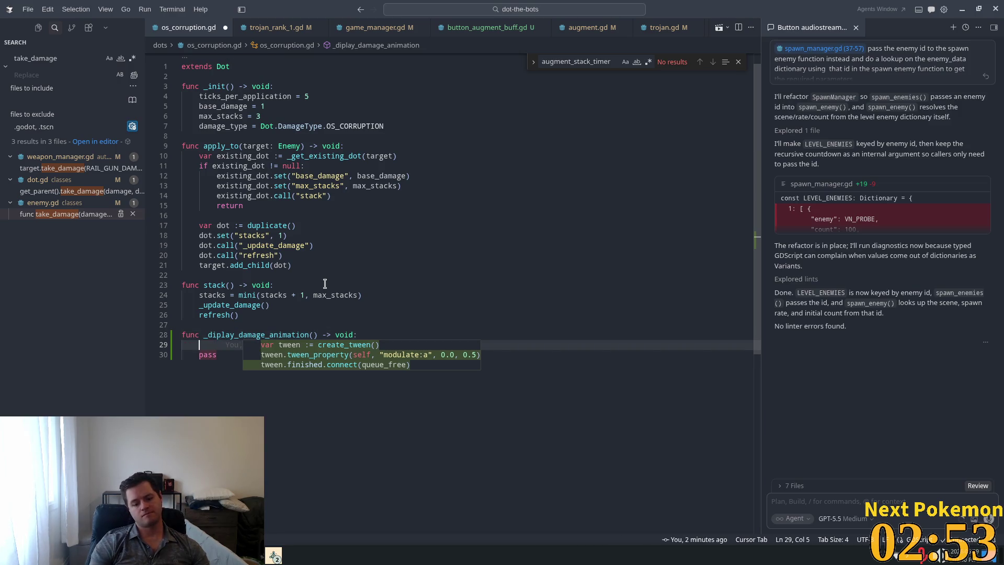
key("Escape")
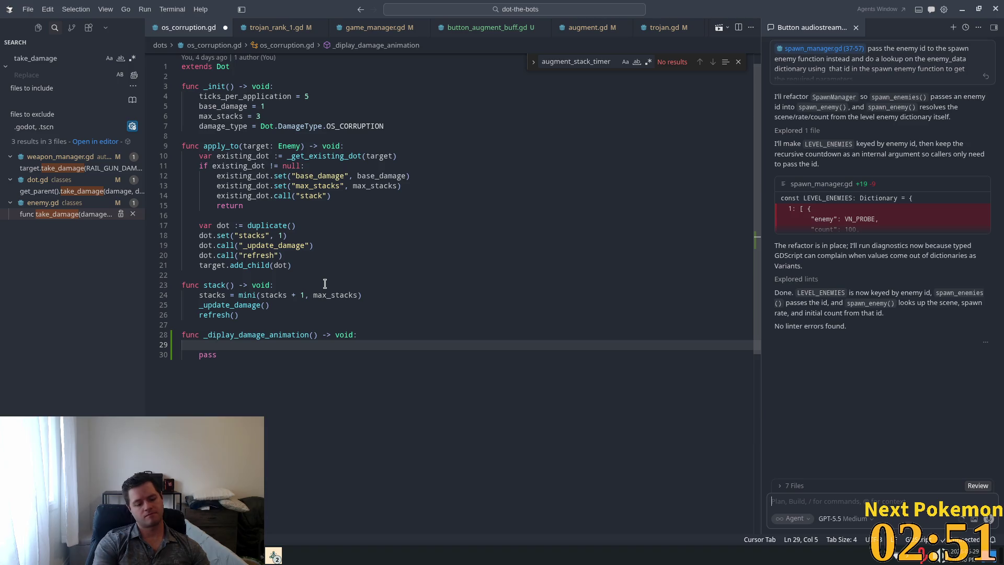
Type 'here we want to apply a shader that simulates' into the agent chat, fixing the typo
type("here we want")
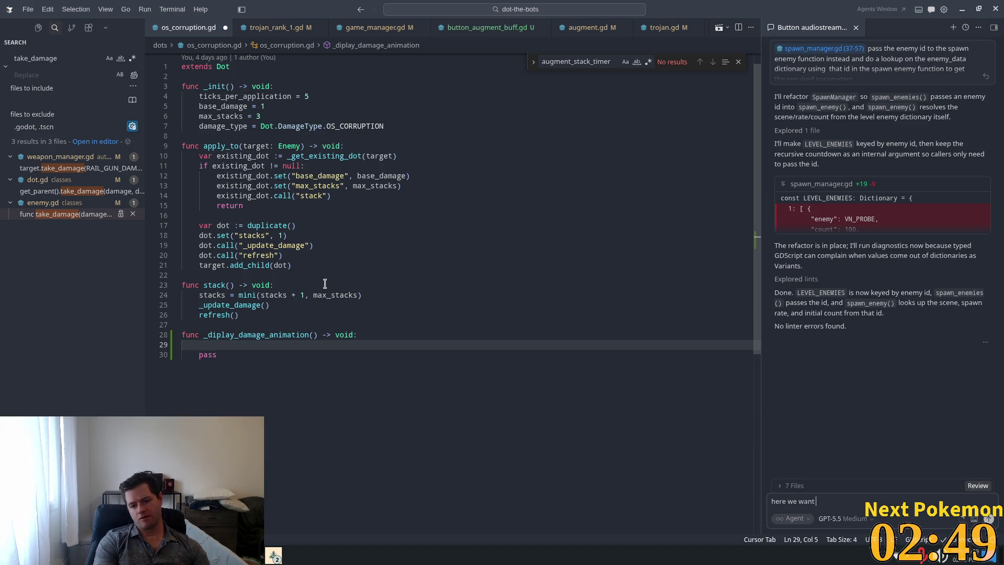
type(" to ")
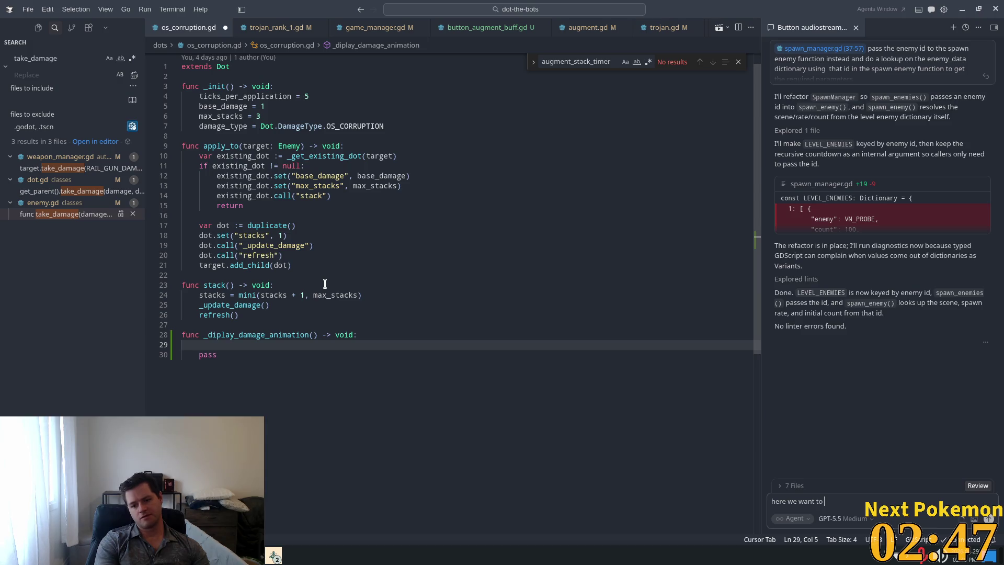
type("apply a shader that")
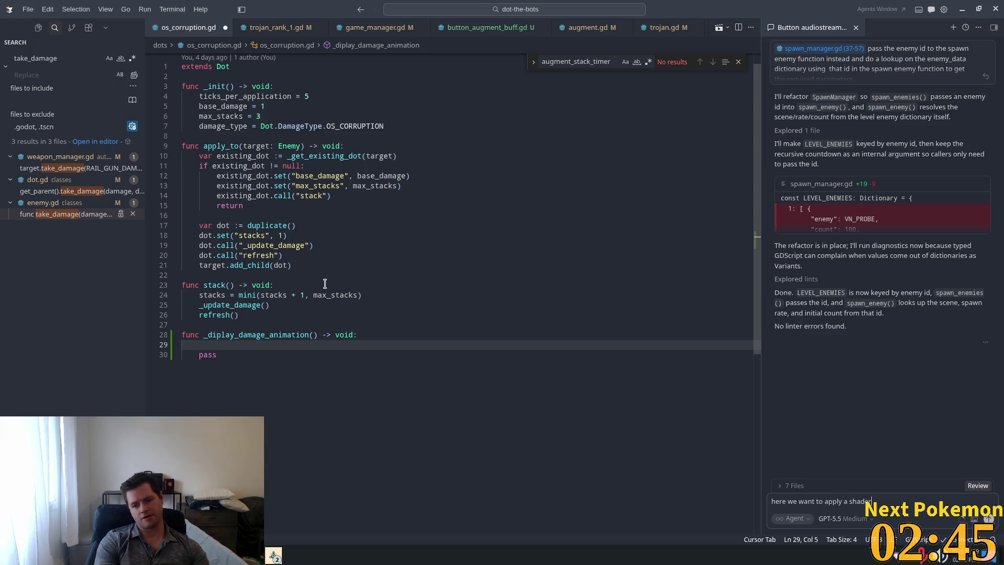
type(" simlates")
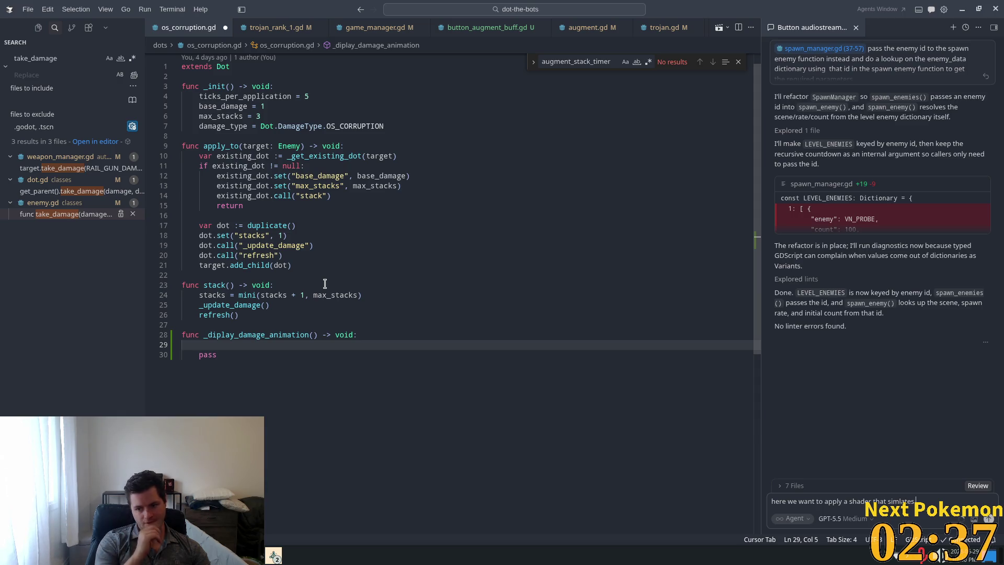
key("BackSpace")
key("BackSpace")
key("BackSpace")
key("BackSpace")
key("BackSpace")
key("BackSpace")
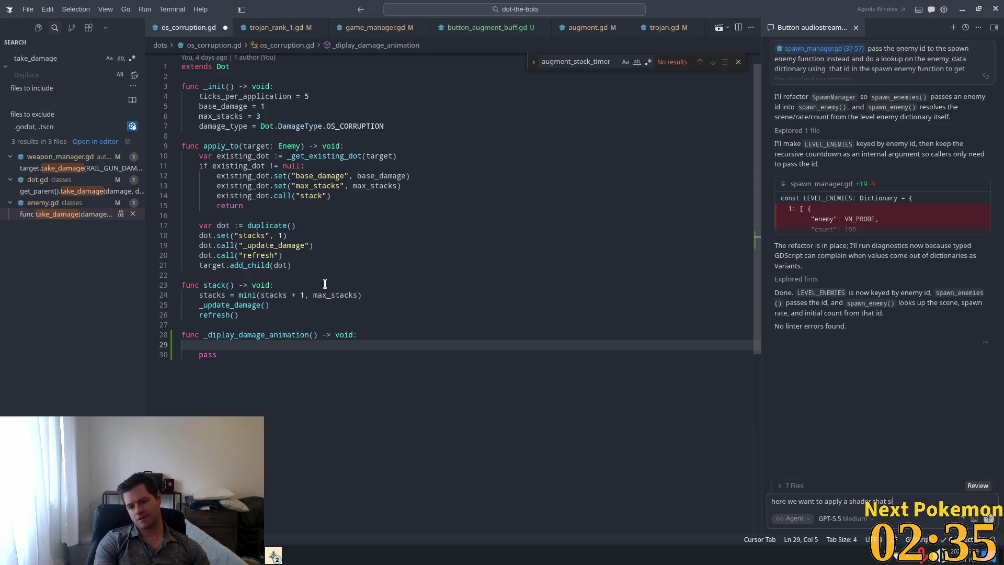
type("ct similar to a")
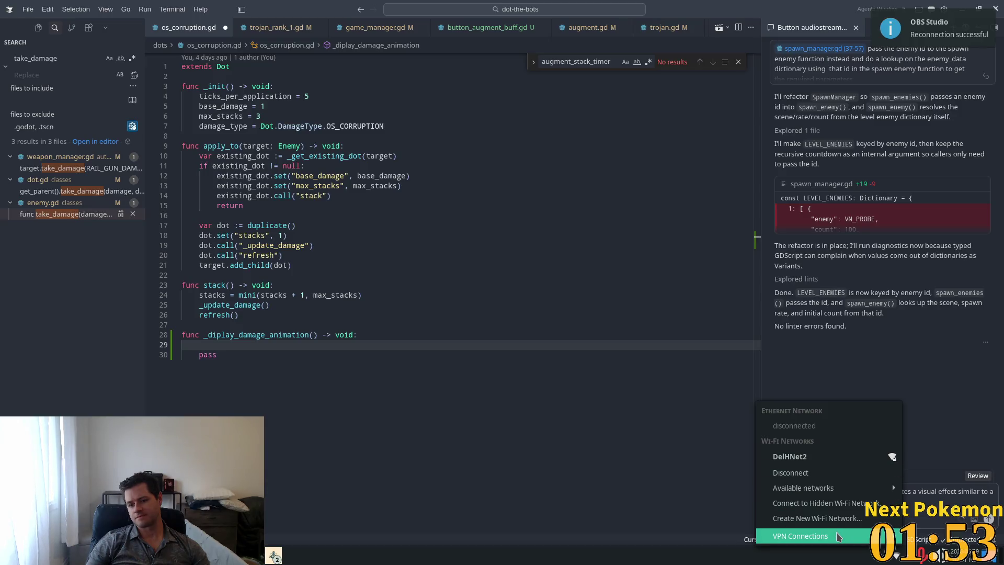
Dismiss the network tray menu and put the caret at the end of the function signature
mouse_move(838, 536)
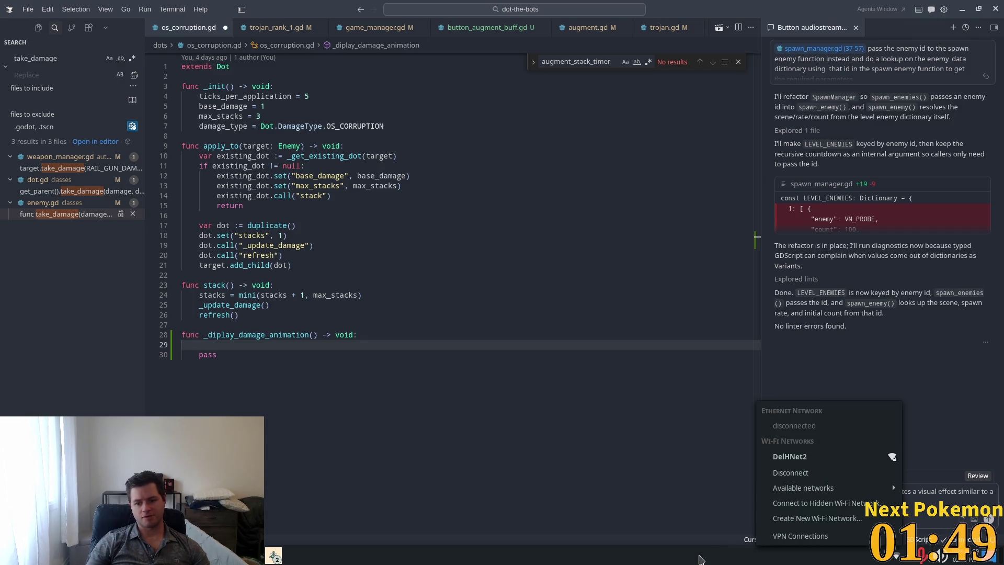
left_click(831, 455)
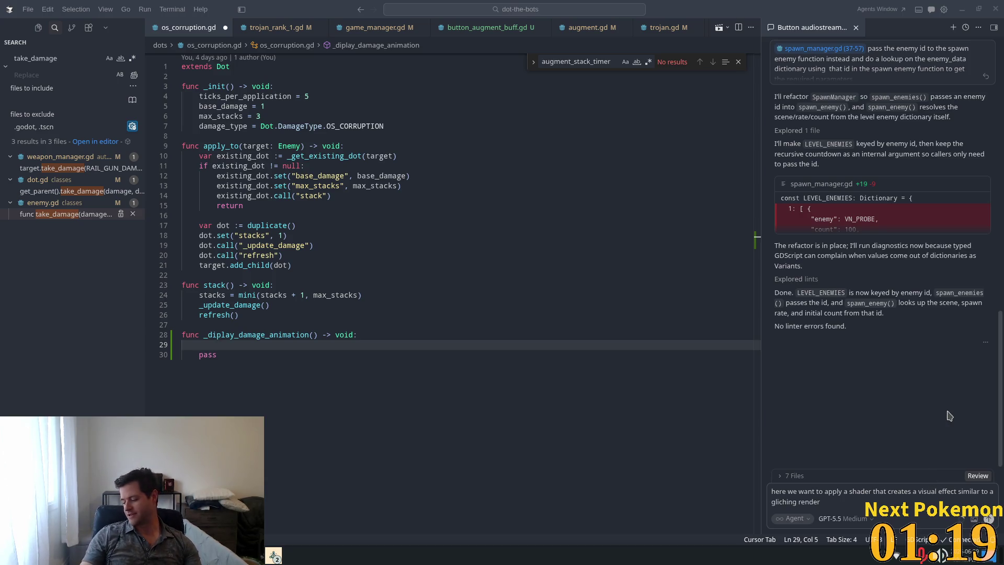
left_click(432, 335)
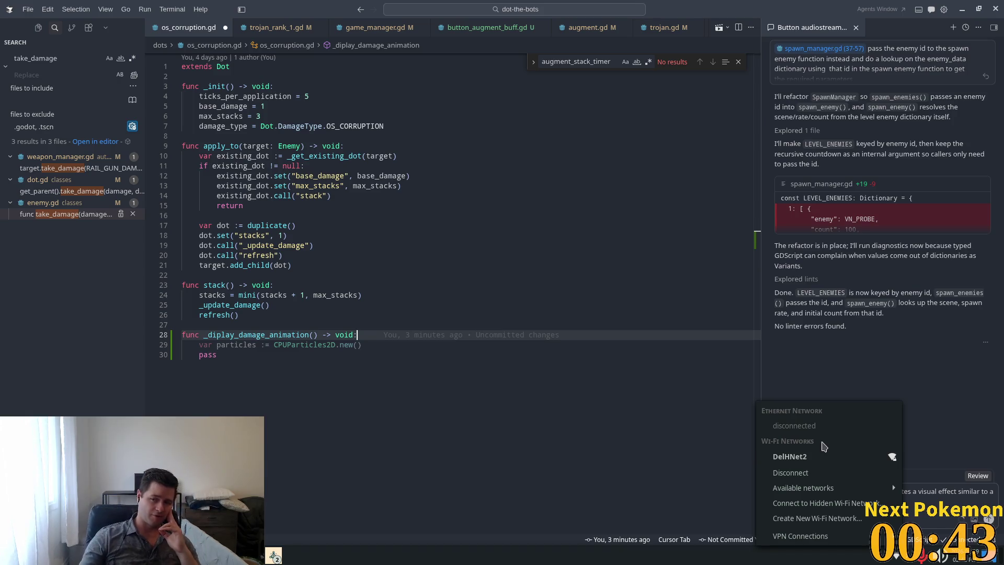
mouse_move(893, 489)
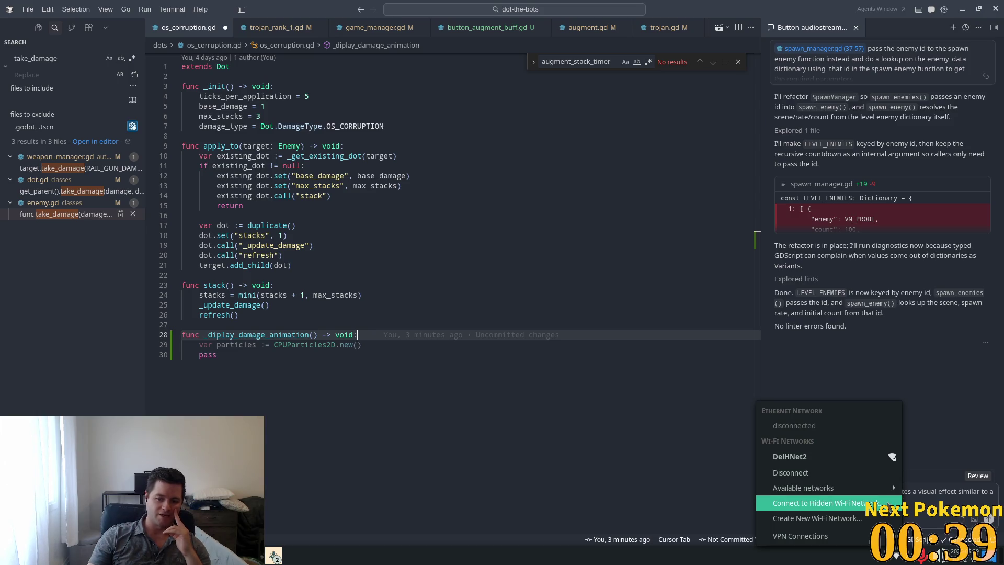
mouse_move(889, 535)
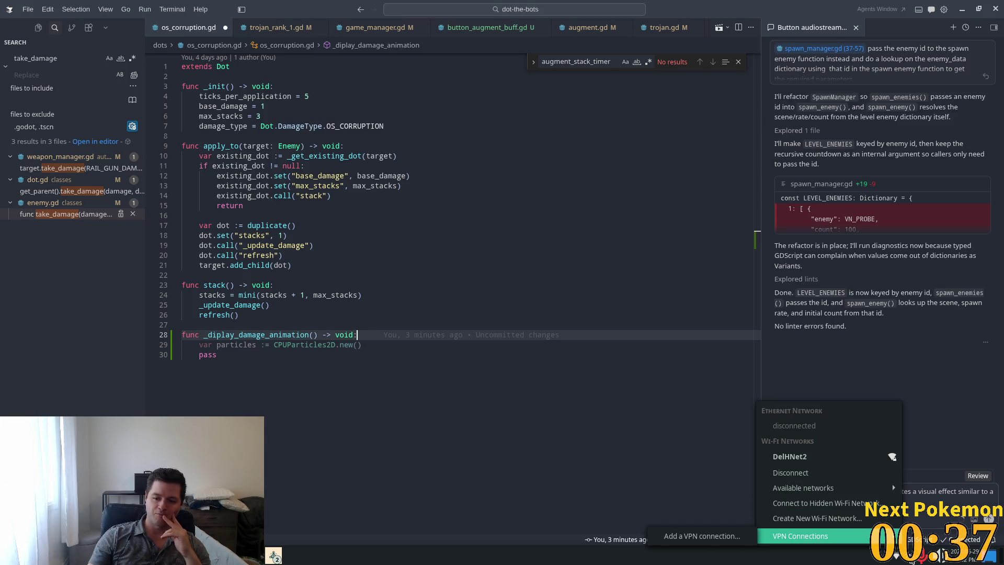
left_click(895, 556)
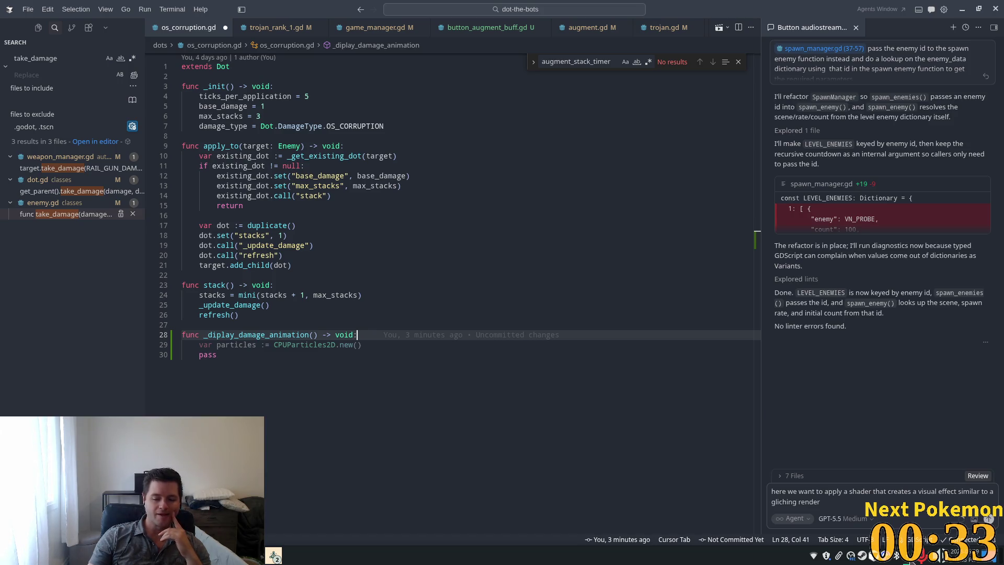
right_click(863, 554)
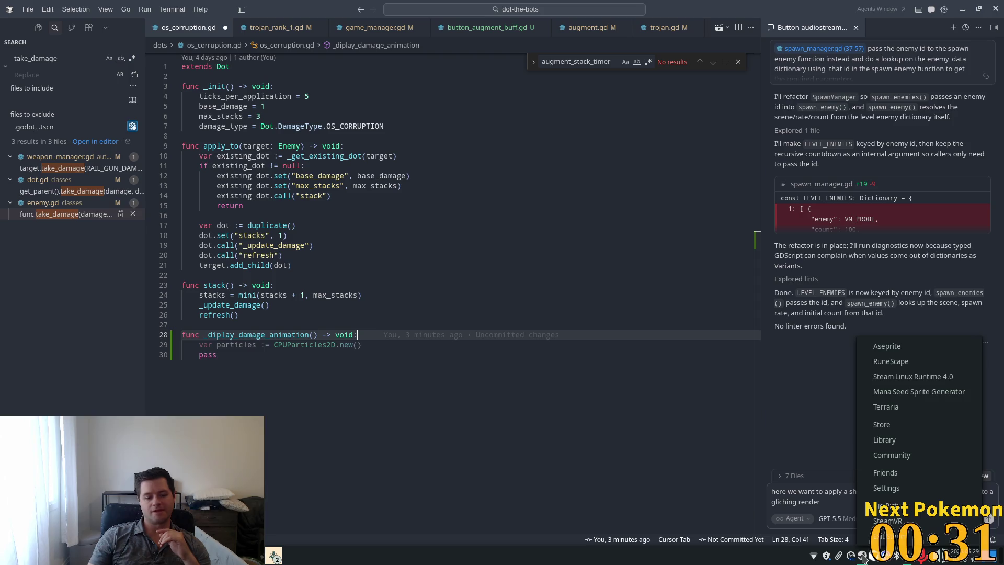
Close the Steam tray menu and click back after 'render' in the agent input
left_click(664, 562)
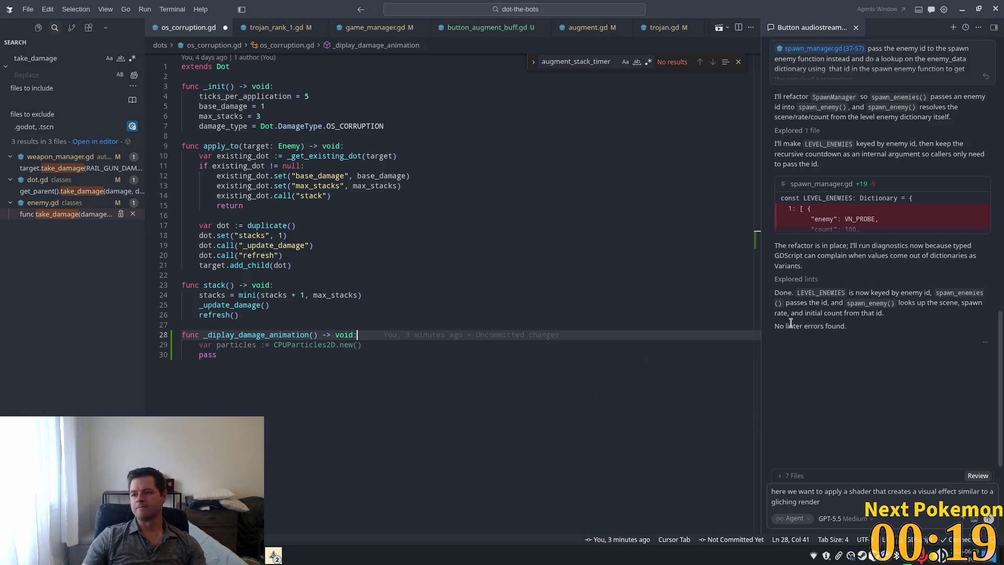
left_click(836, 505)
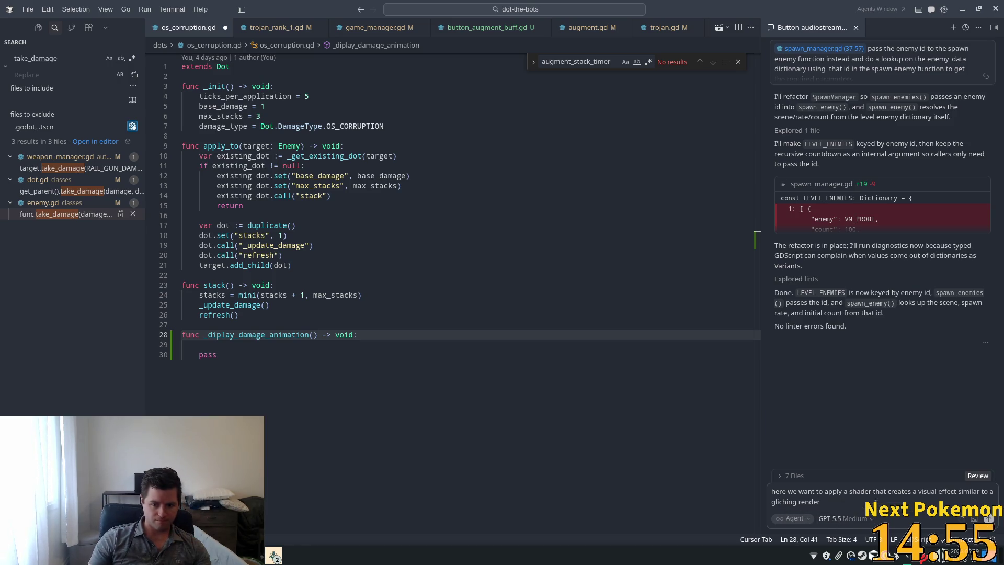
Finish the glitching-render shader prompt with 'on a crt monitor' and send it
type("it")
left_click(855, 502)
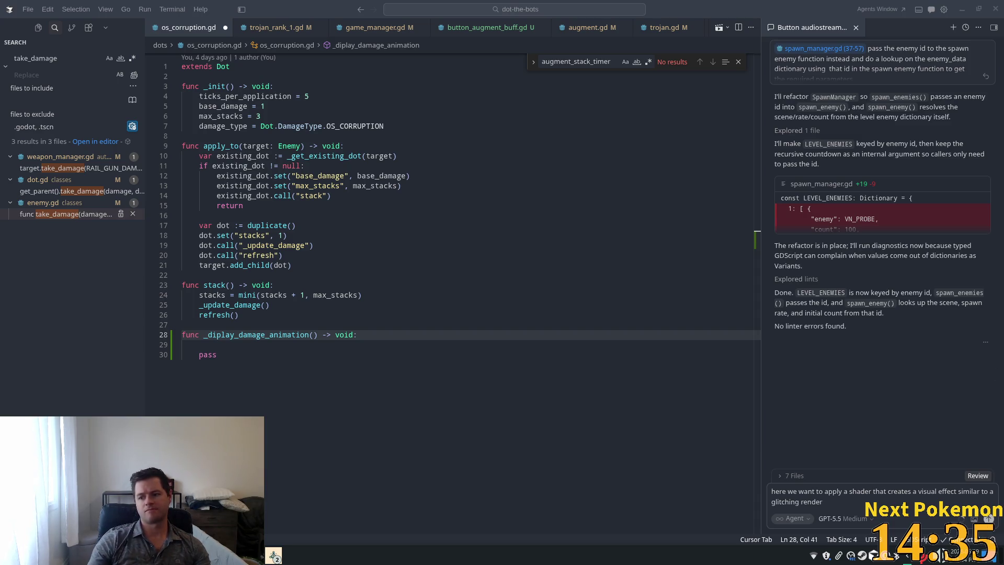
key("Down")
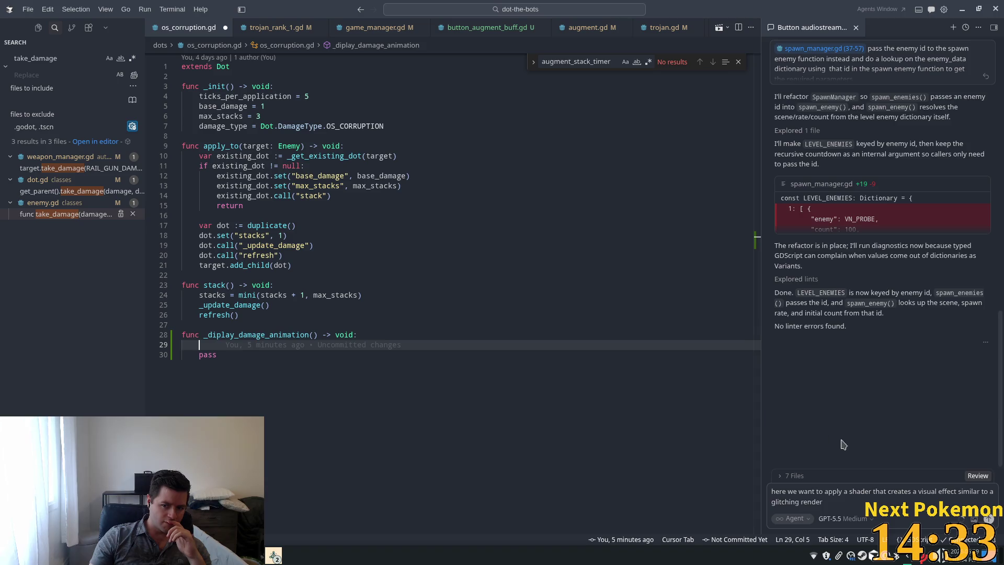
left_click(835, 493)
type("on")
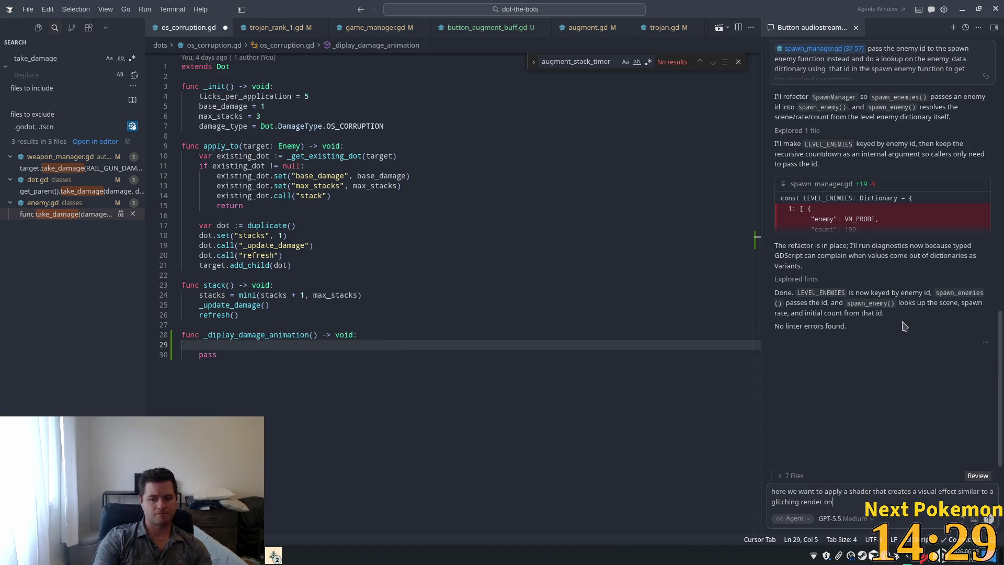
type("a crt monitor")
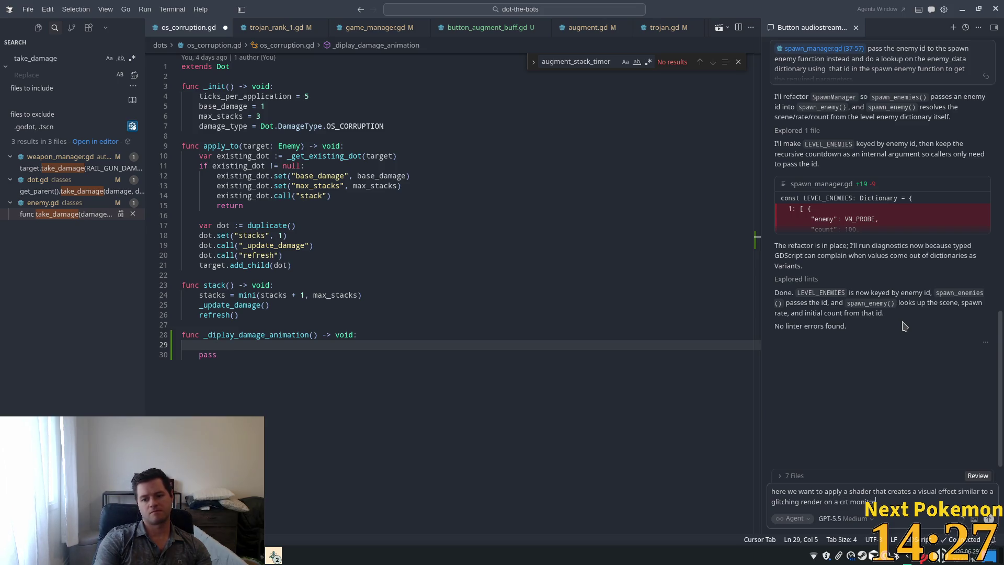
key("Return")
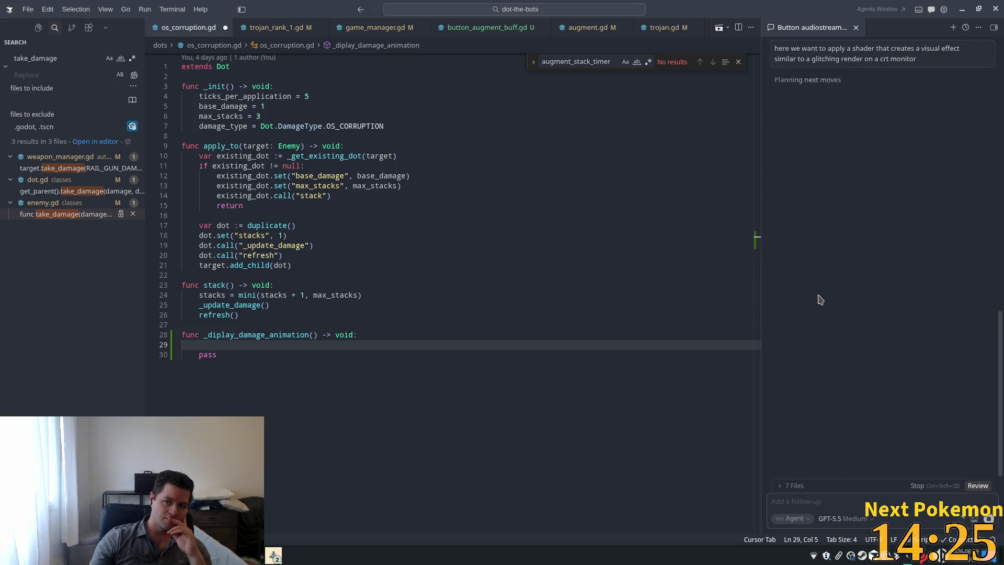
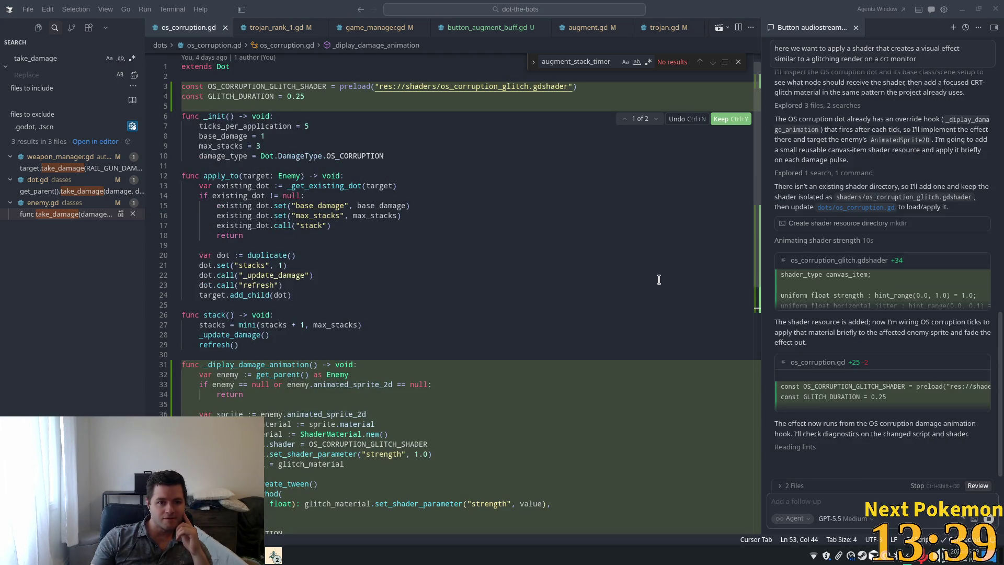
Keep all of the agent's OS corruption CRT glitch shader edits and return to Godot
scroll(656, 285, "down", 3)
scroll(656, 285, "down", 1)
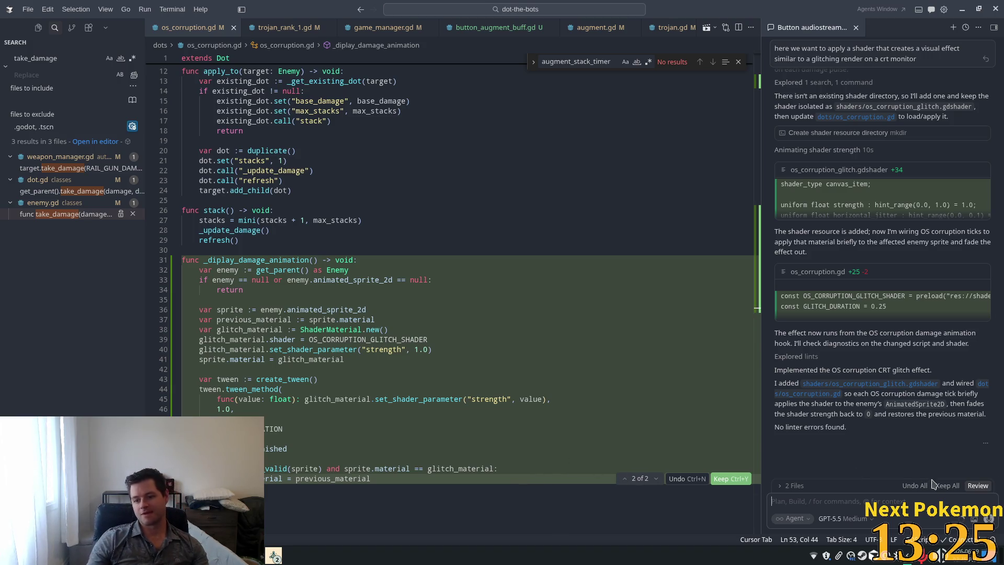
left_click(946, 486)
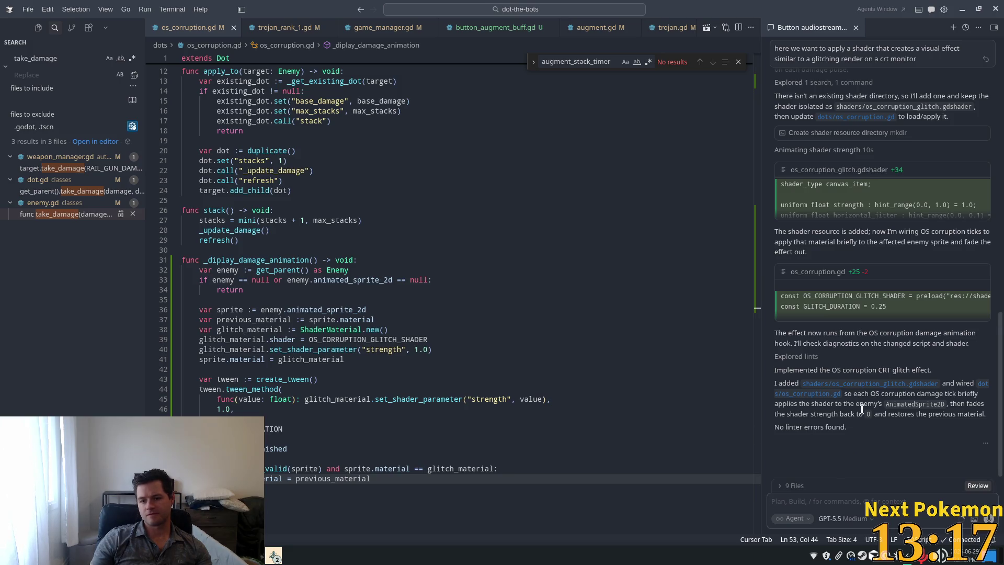
key("alt+Tab")
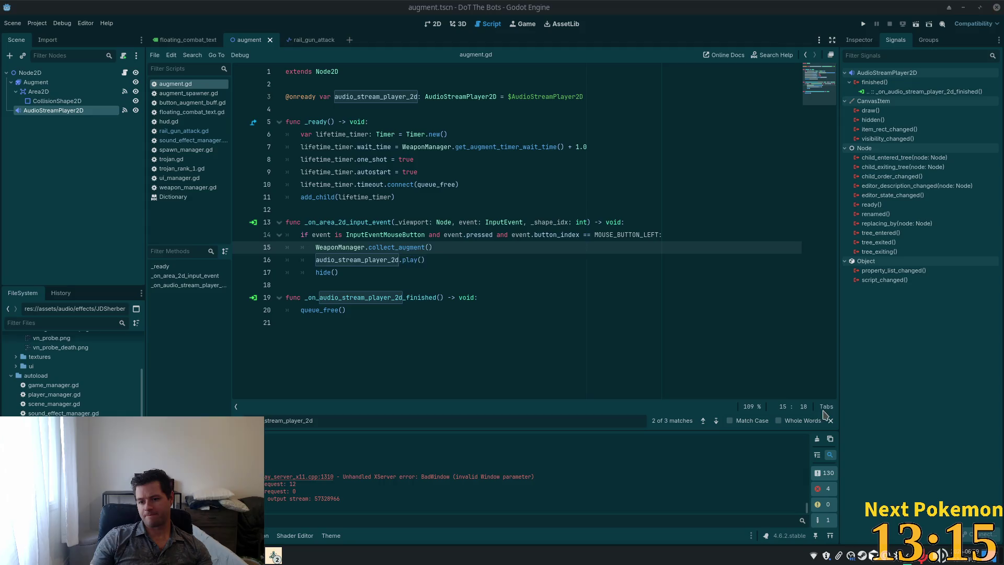
left_click(863, 23)
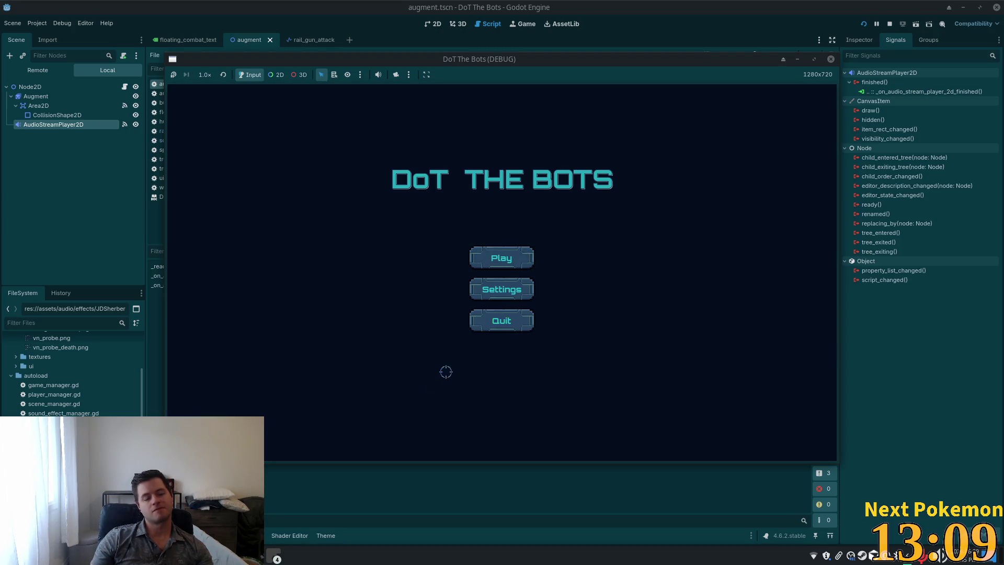
key("alt+Tab")
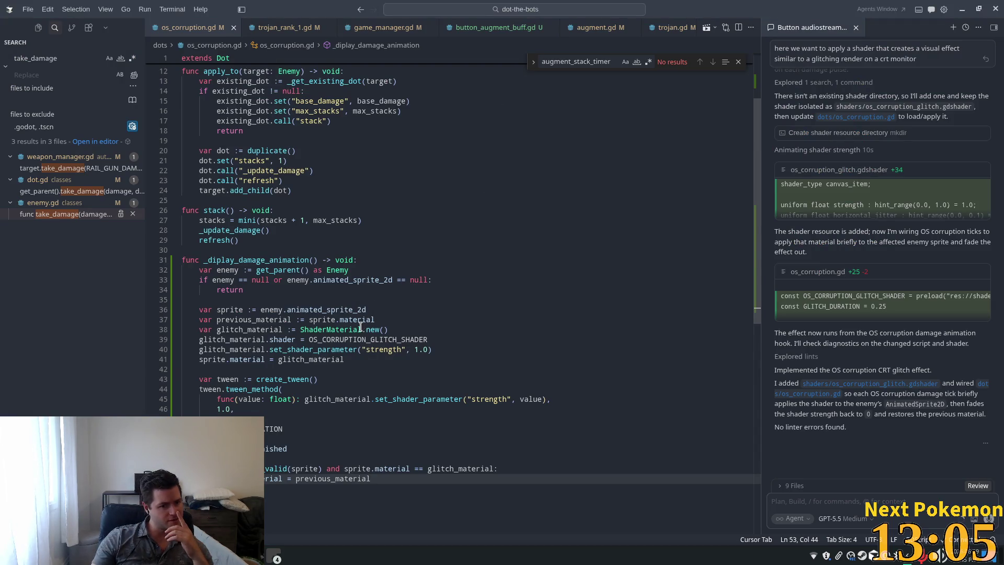
mouse_move(358, 328)
double_click(222, 279)
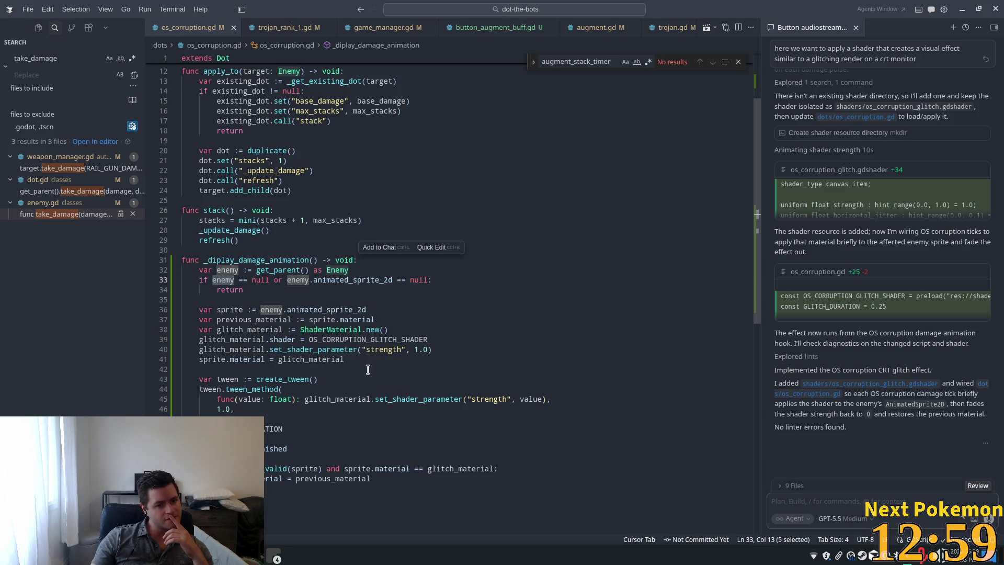
double_click(230, 310)
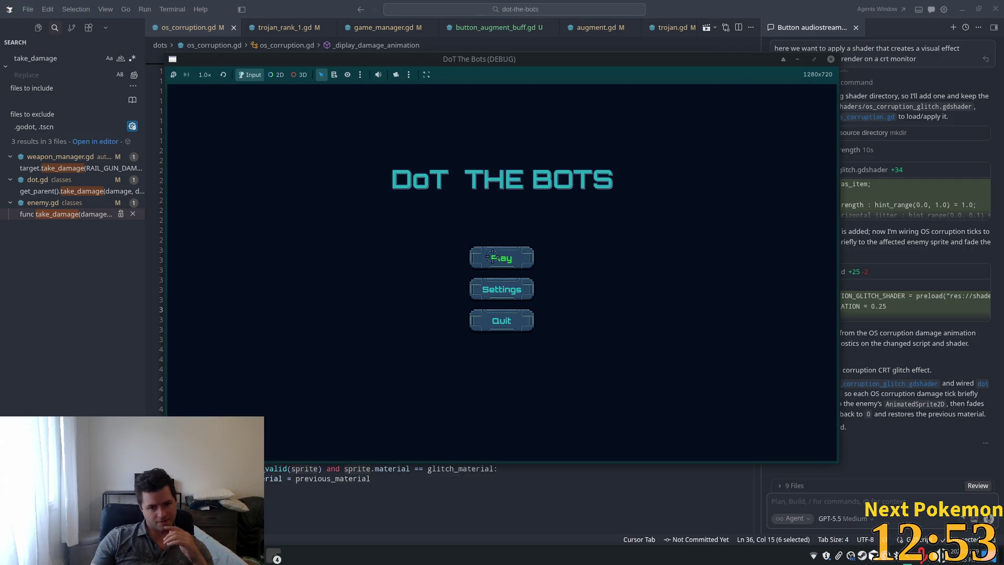
left_click(492, 256)
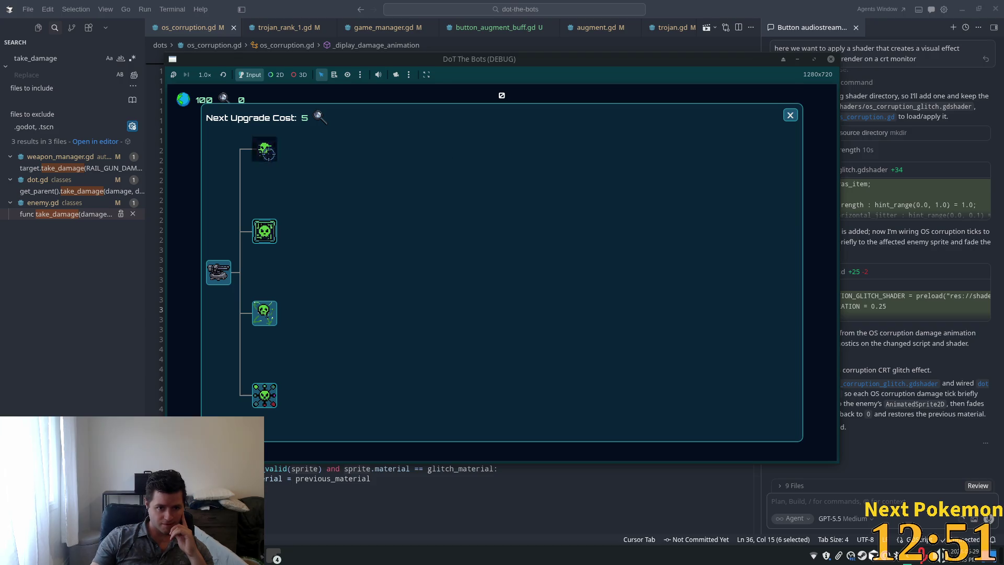
left_click(790, 115)
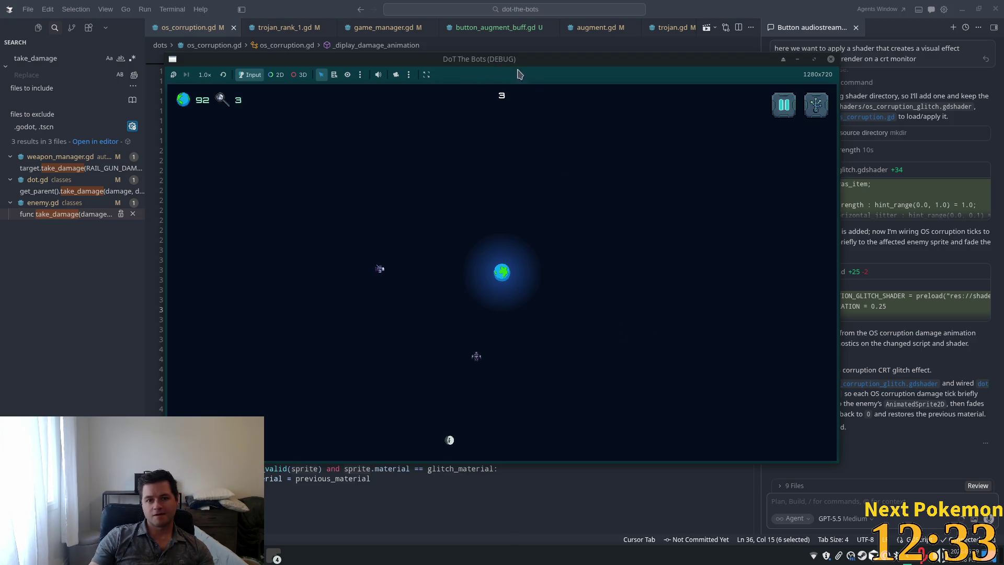
double_click(544, 62)
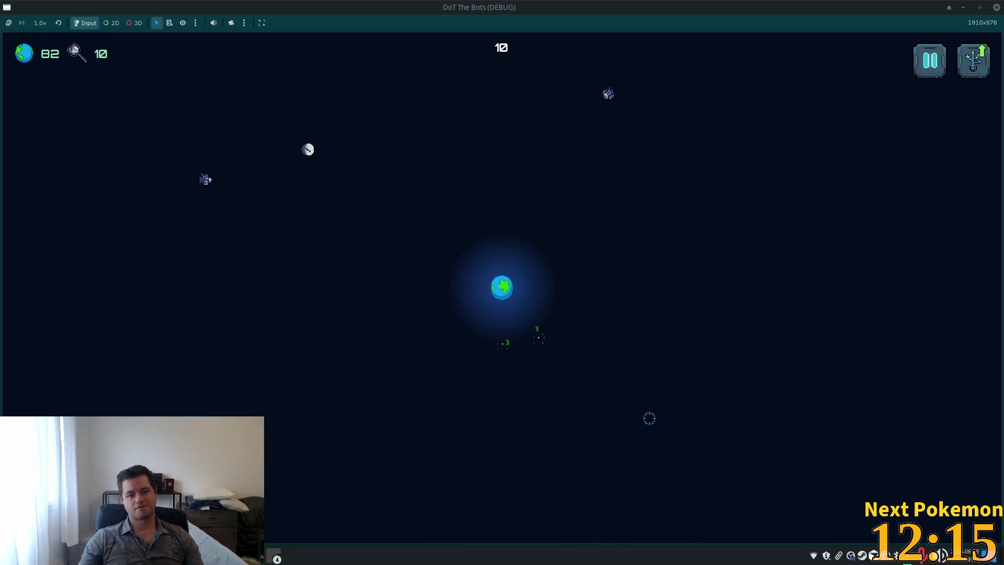
key("F8")
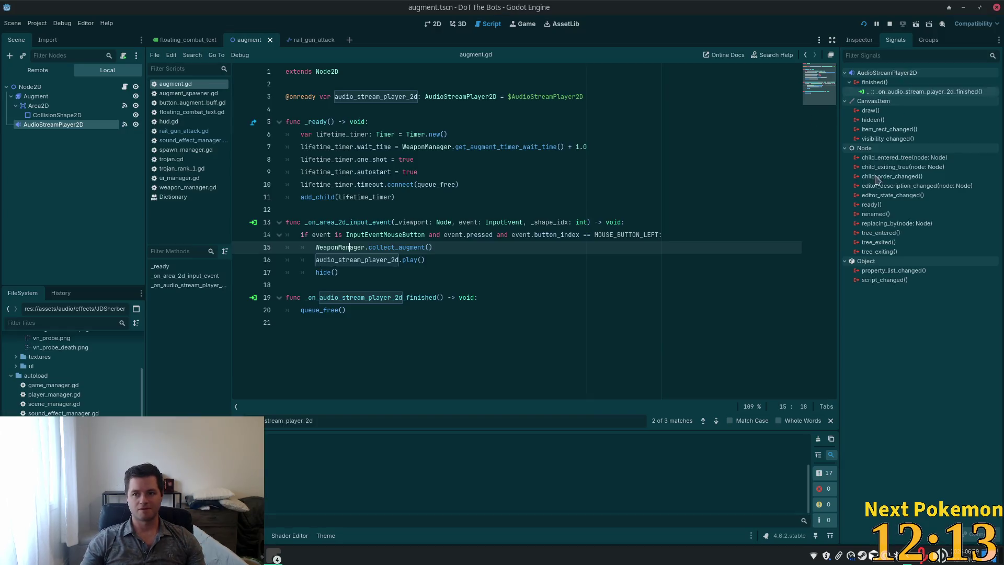
Ask the agent to rework the glitch into horizontal bands tearing in alternating directions
key("alt+Tab")
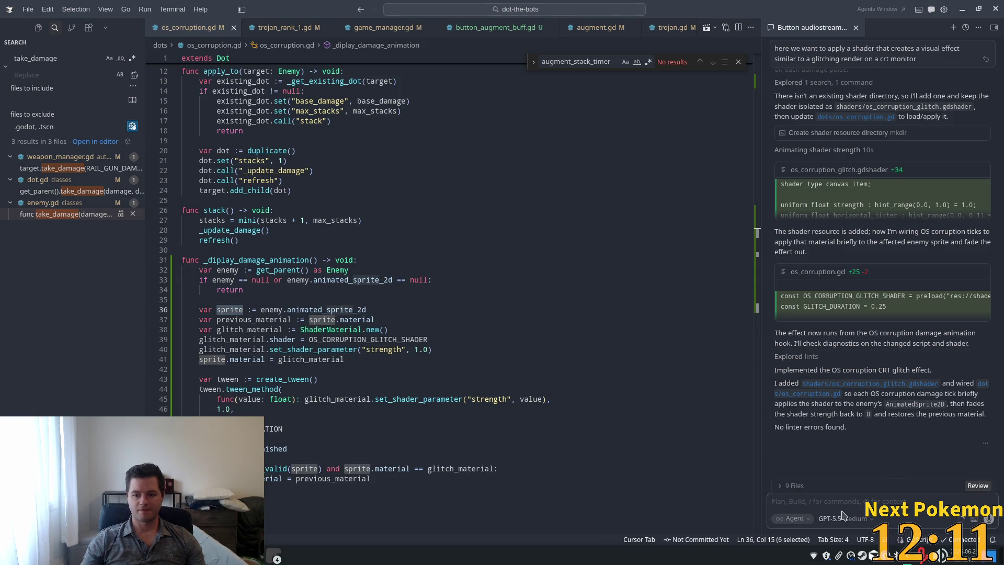
left_click(843, 516)
left_click(748, 510)
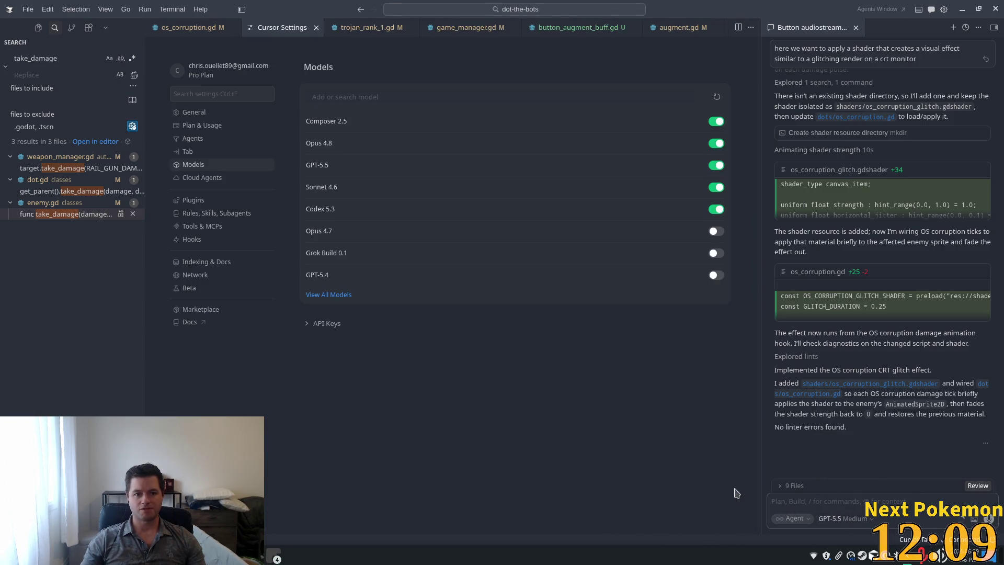
left_click(316, 27)
type("Can we give it more of")
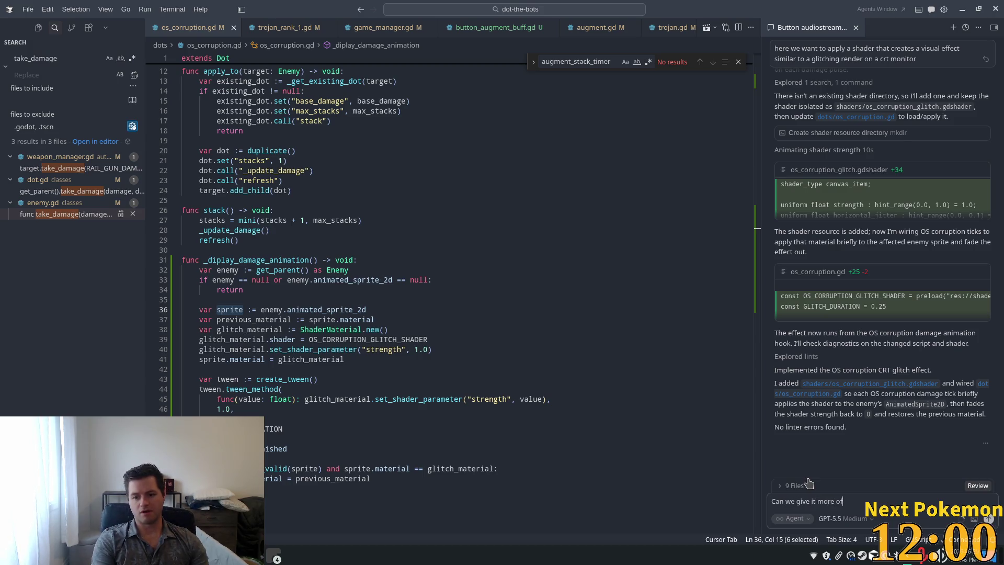
type("a")
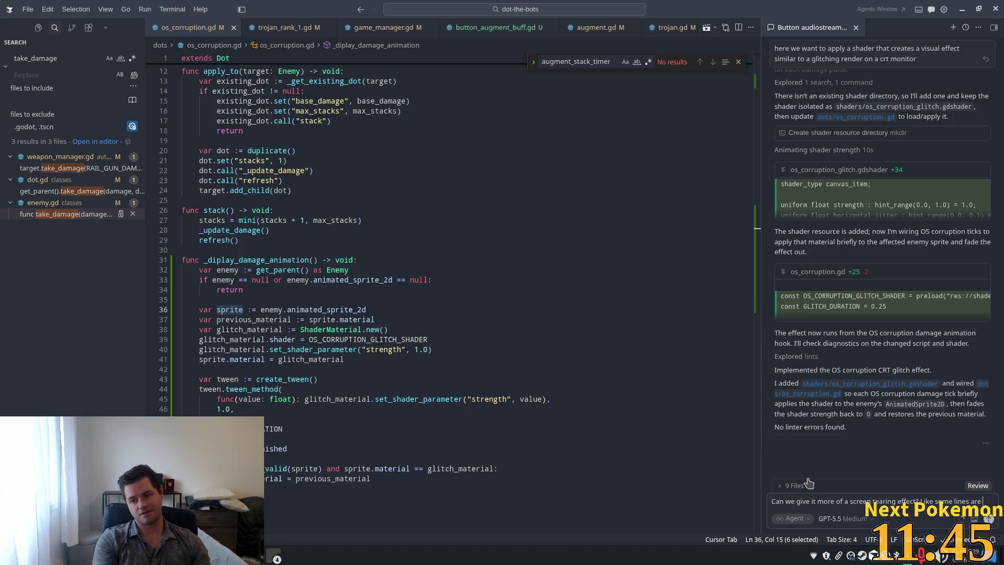
type("ving ")
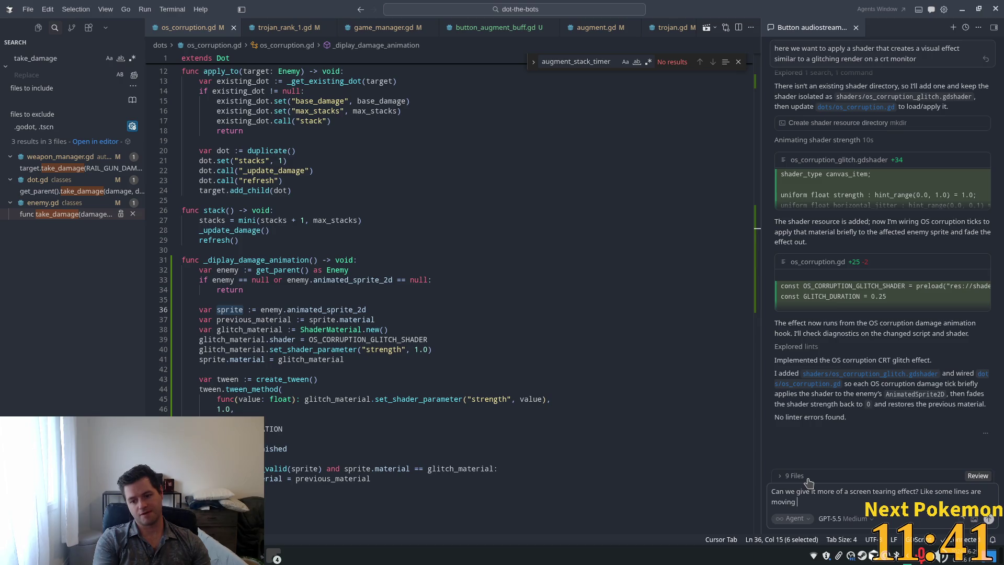
type("ke")
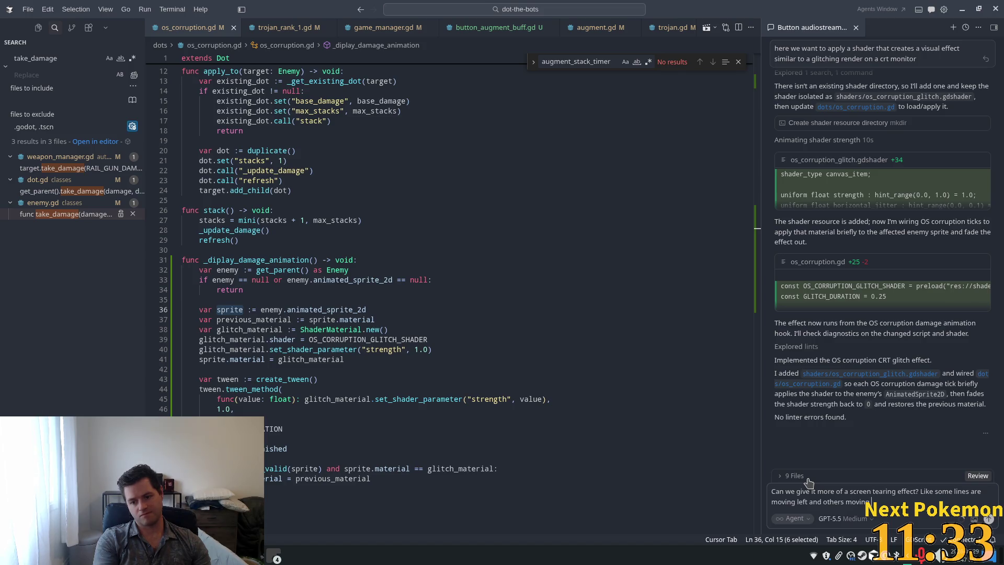
key("Return")
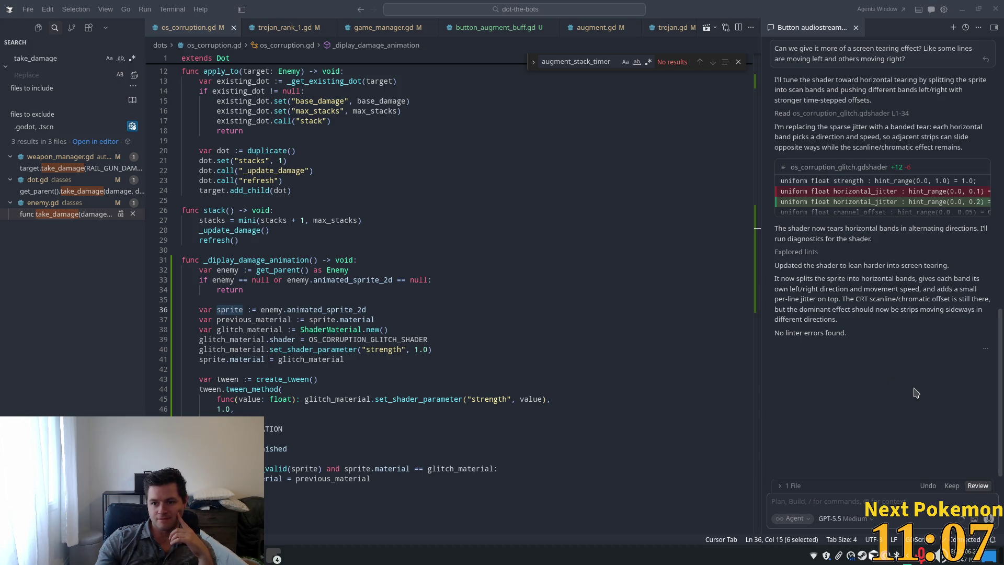
Keep the rewritten os_corruption_glitch.gdshader, review it, and return to Godot
left_click(953, 487)
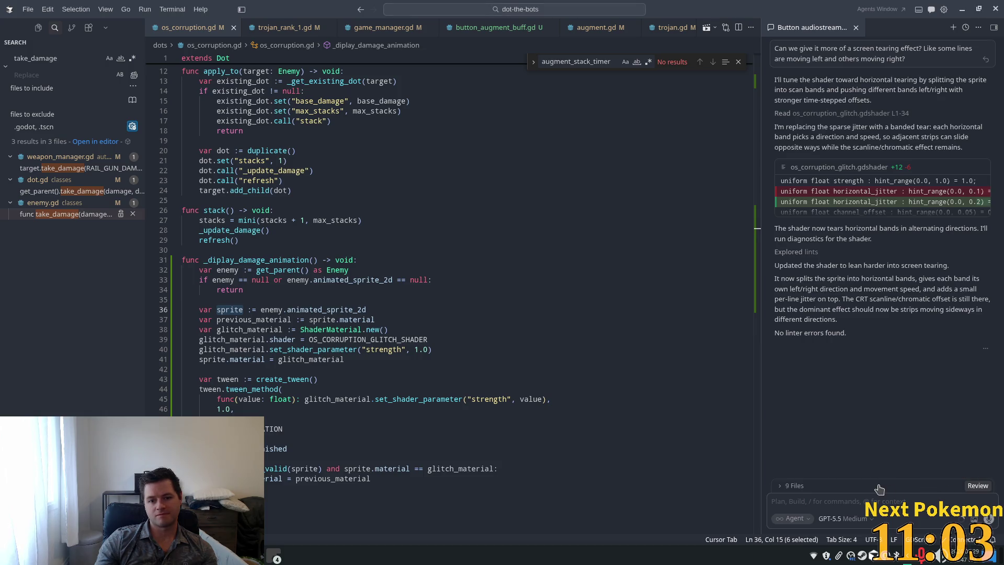
left_click(890, 168)
key("alt+Tab")
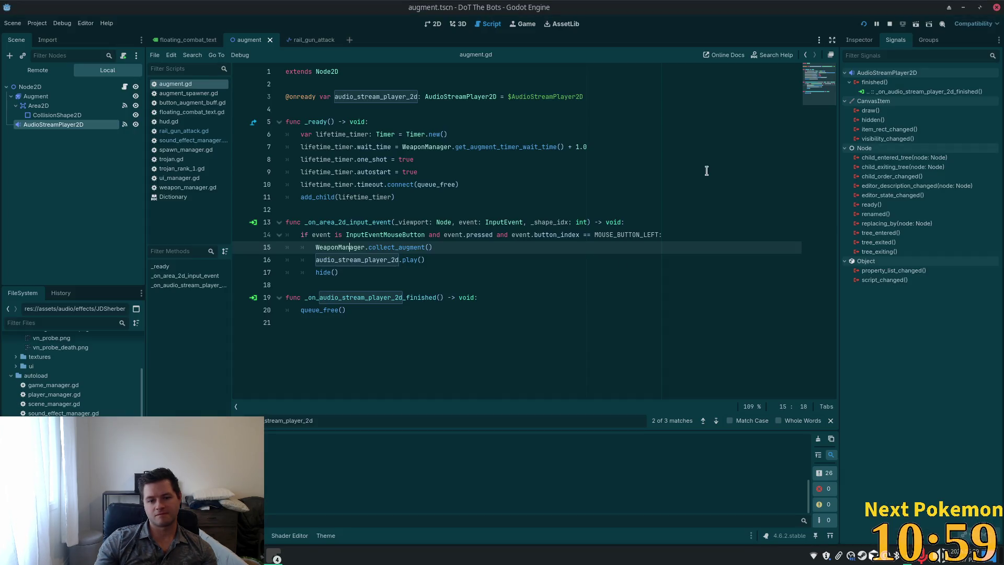
Run the game, unlock the top skull upgrade, and playtest it in a maximized window
left_click(863, 25)
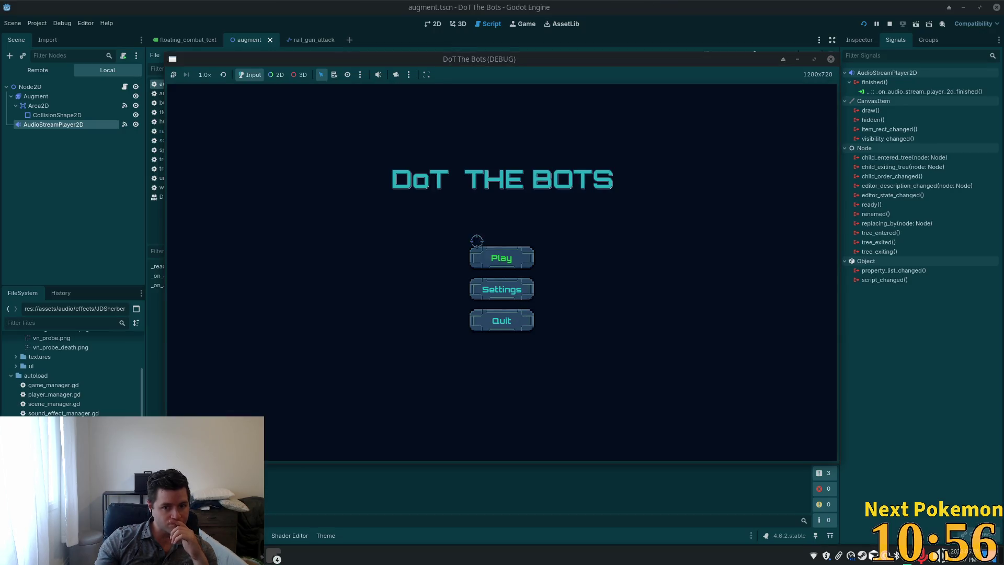
left_click(488, 255)
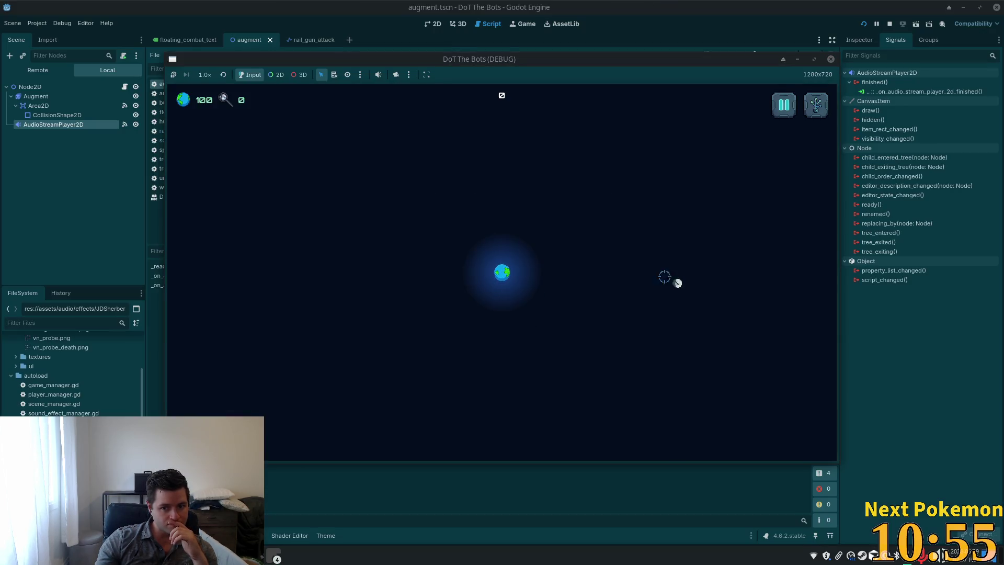
left_click(816, 104)
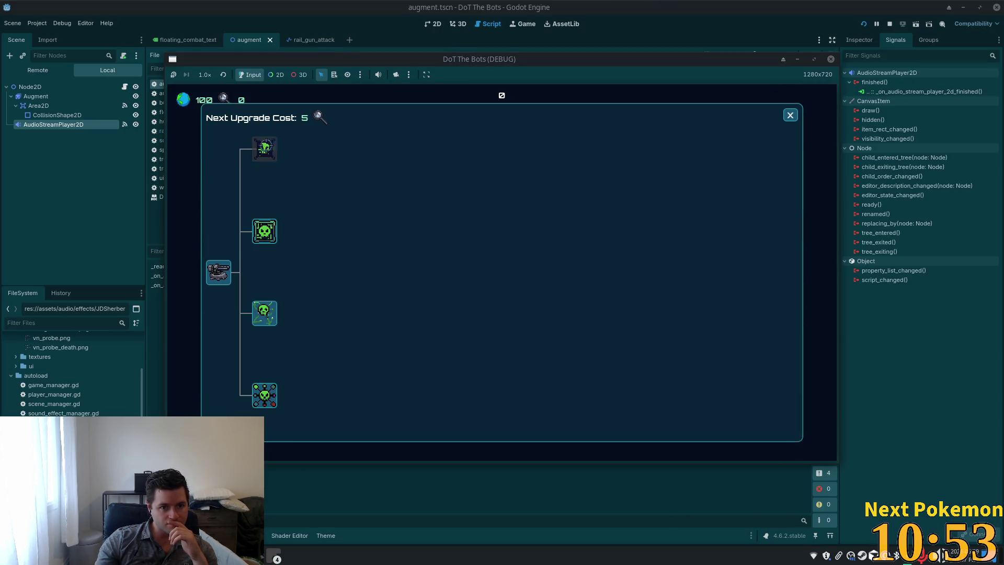
left_click(265, 148)
left_click(785, 114)
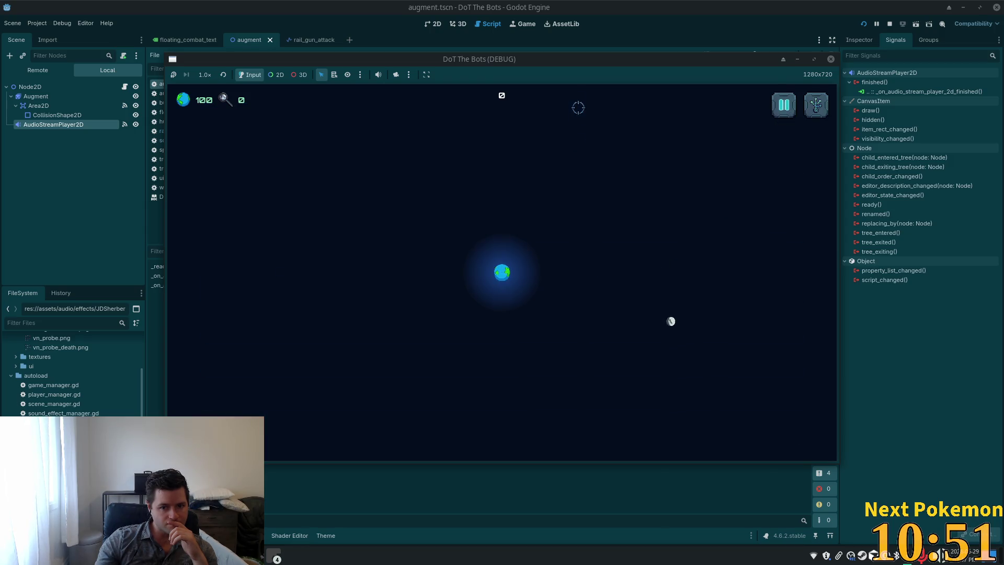
double_click(523, 59)
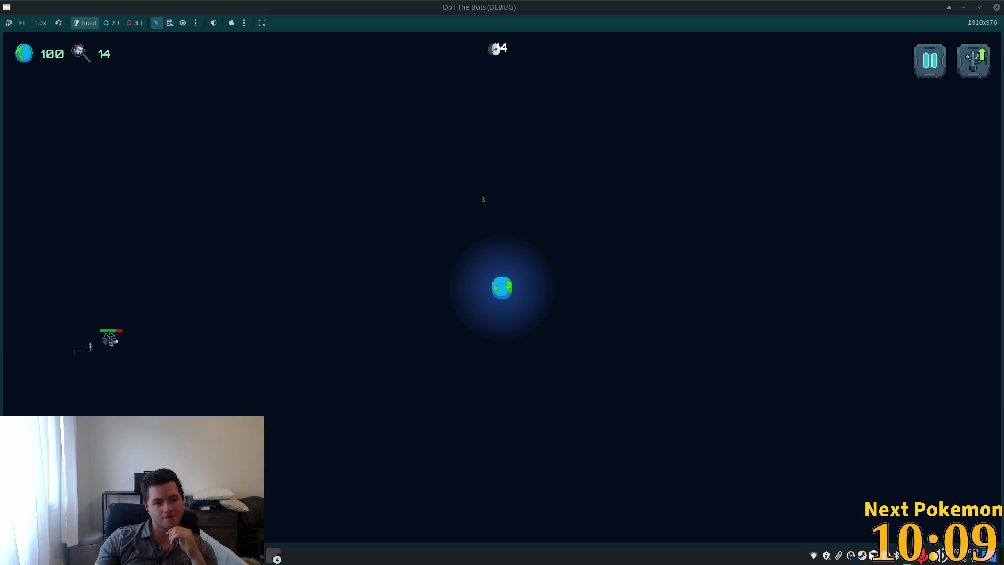
left_click(973, 60)
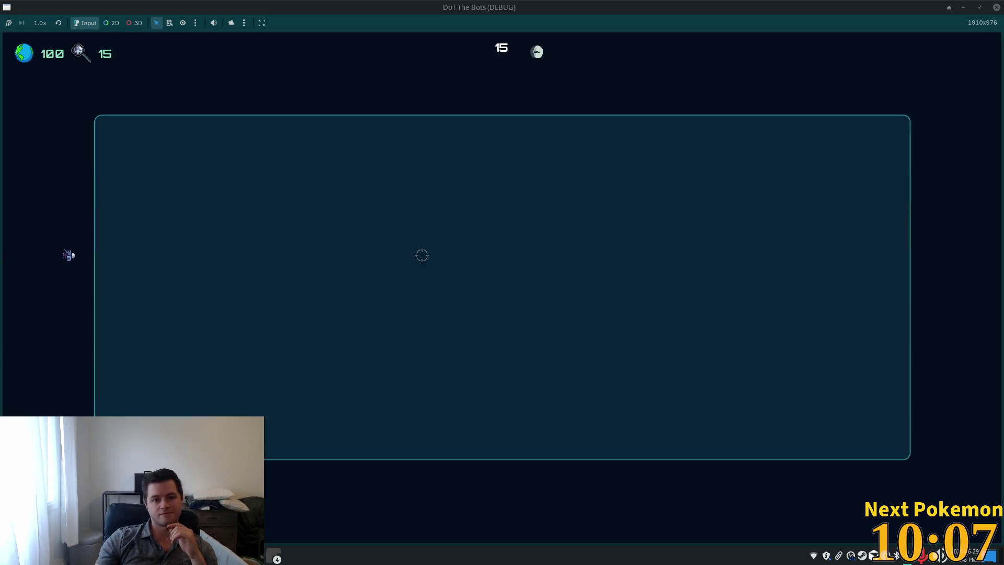
Unlock the middle skull upgrade and attack bots on the left and right
left_click(180, 232)
key("Escape")
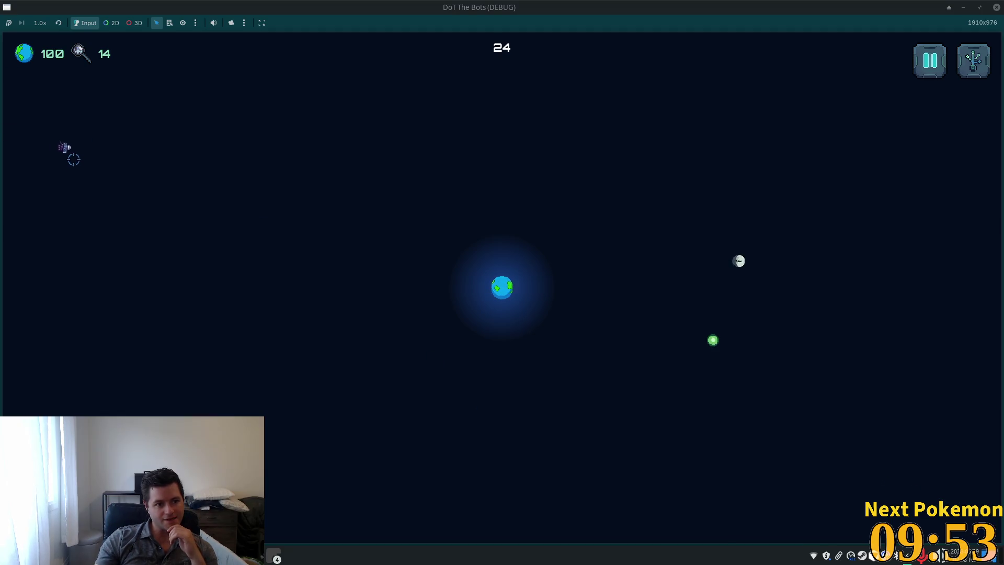
left_click(74, 160)
left_click(204, 172)
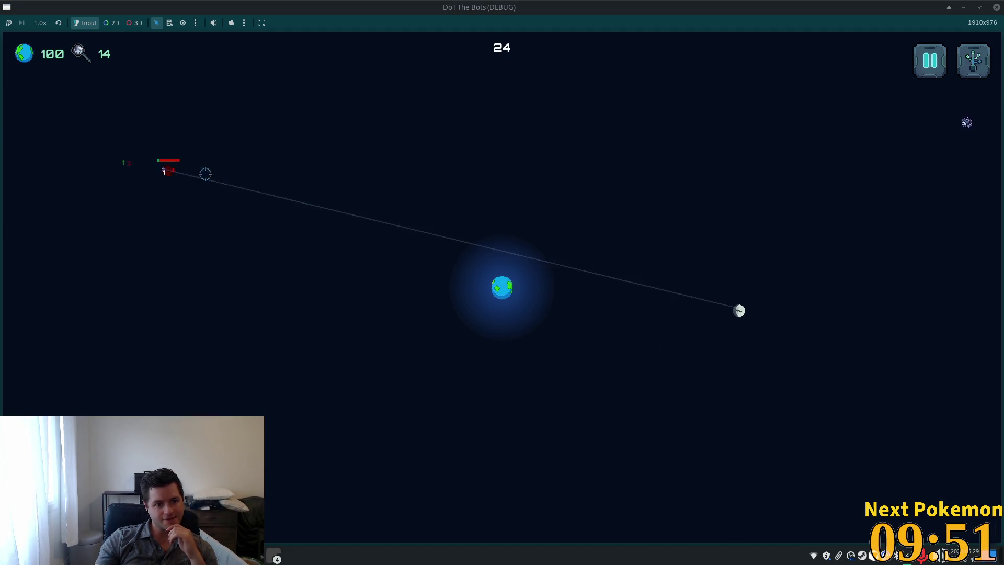
left_click(878, 157)
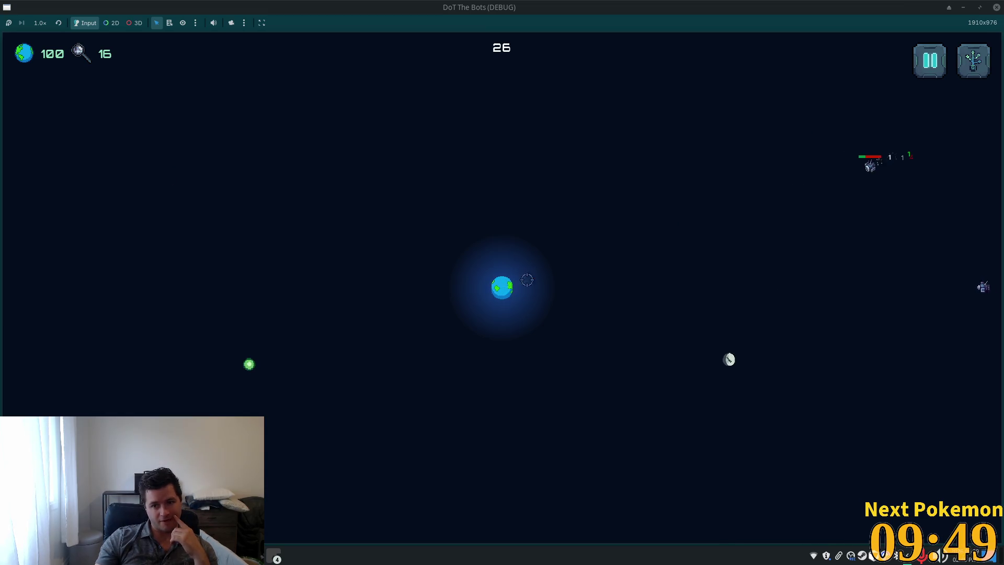
left_click(888, 293)
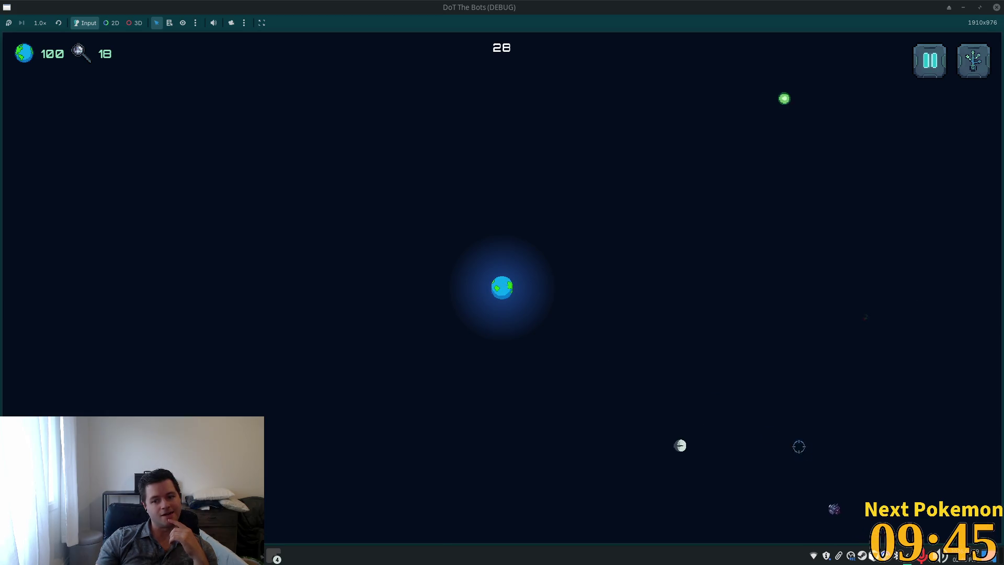
left_click(814, 497)
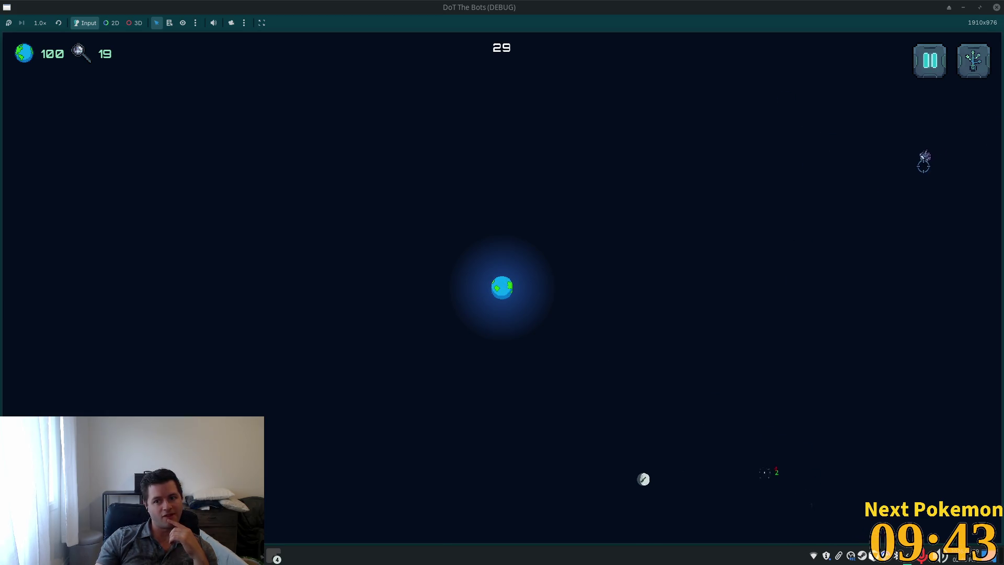
left_click(924, 165)
Keep destroying bots, grab a green orb, then check and close the upgrade tree
left_click(75, 356)
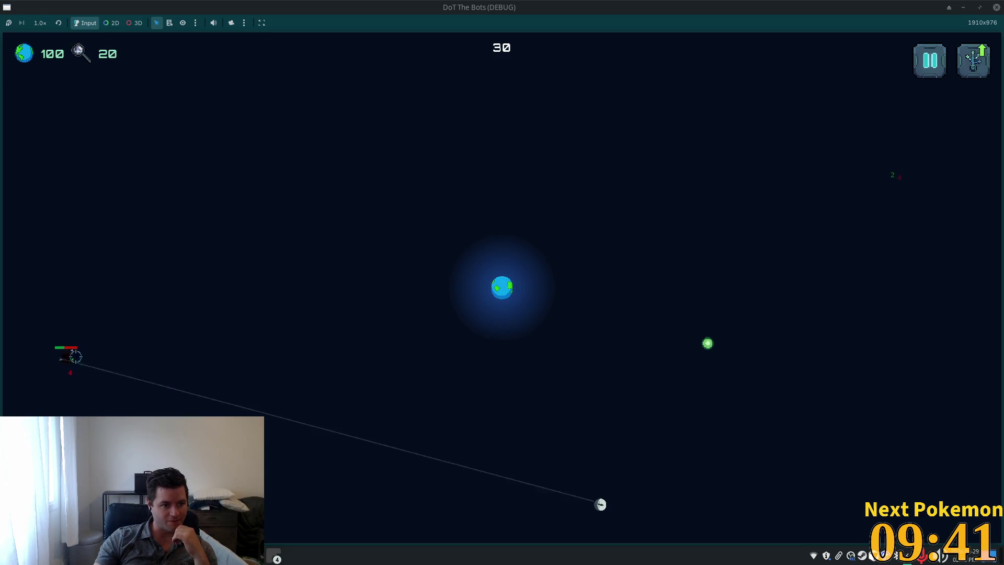
left_click(708, 343)
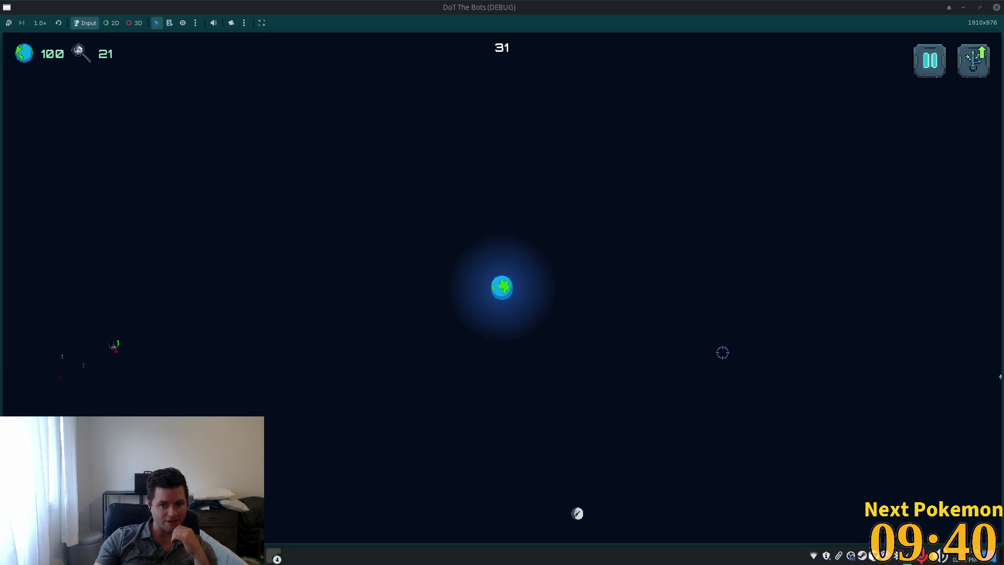
left_click(940, 390)
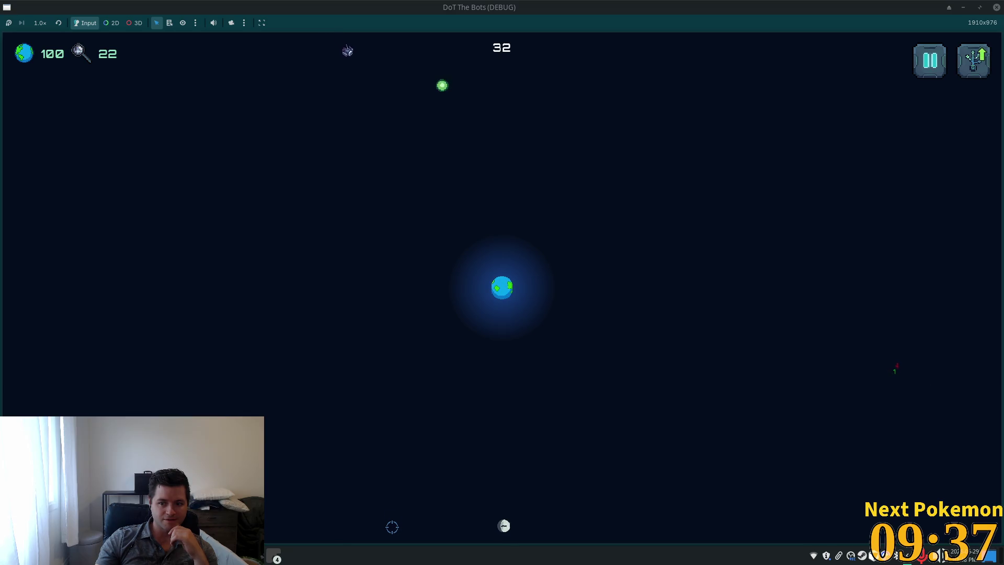
left_click(378, 84)
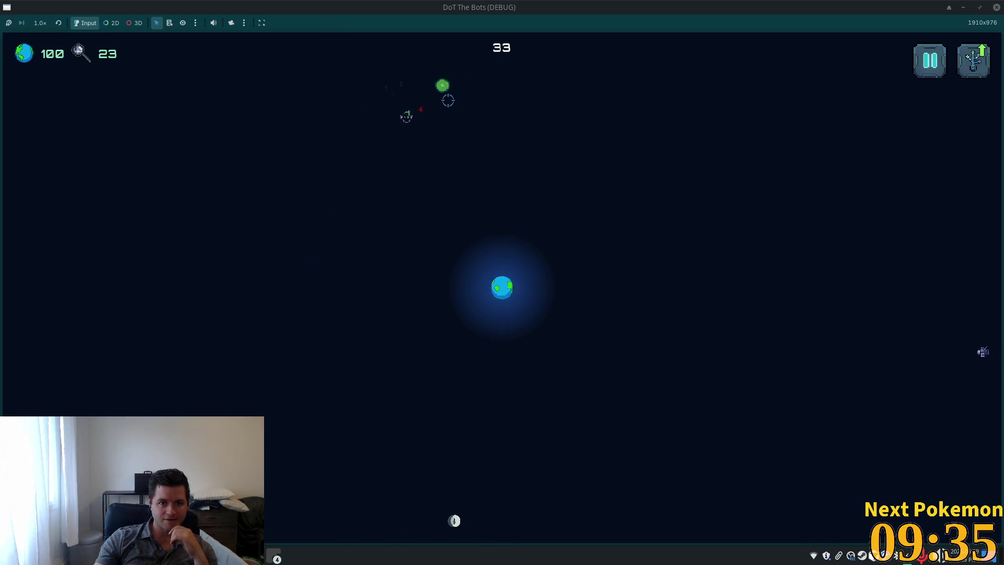
left_click(924, 352)
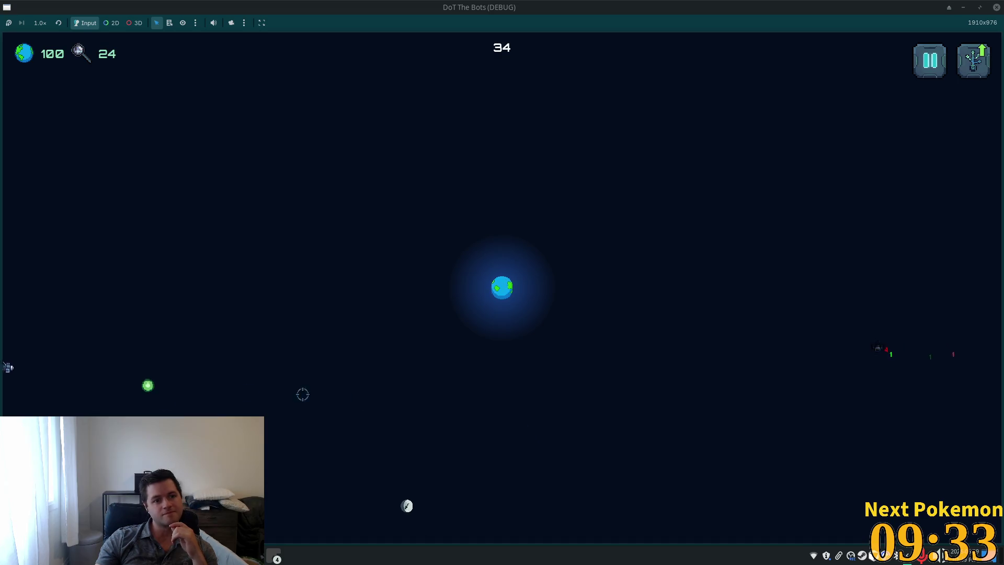
left_click(62, 352)
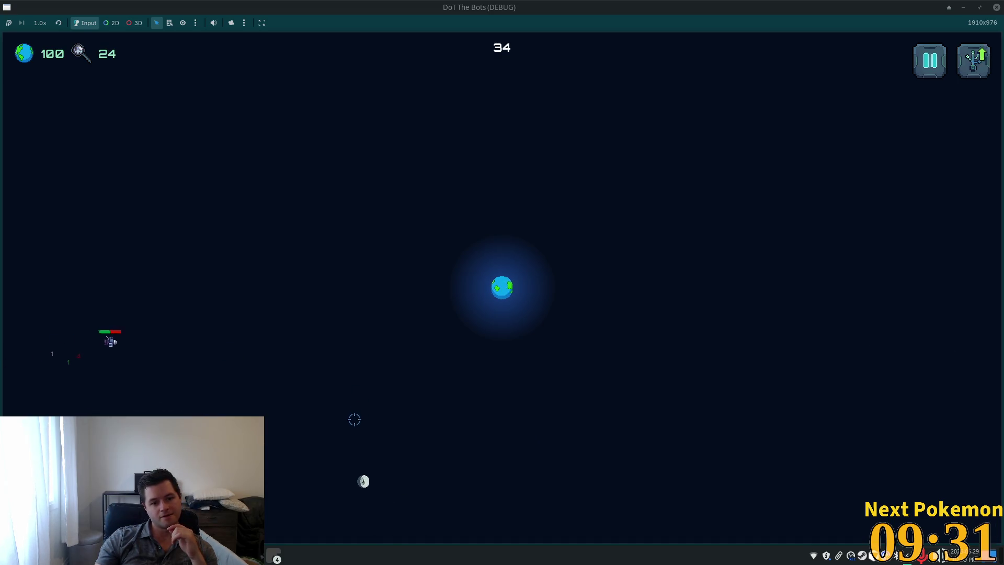
left_click(100, 197)
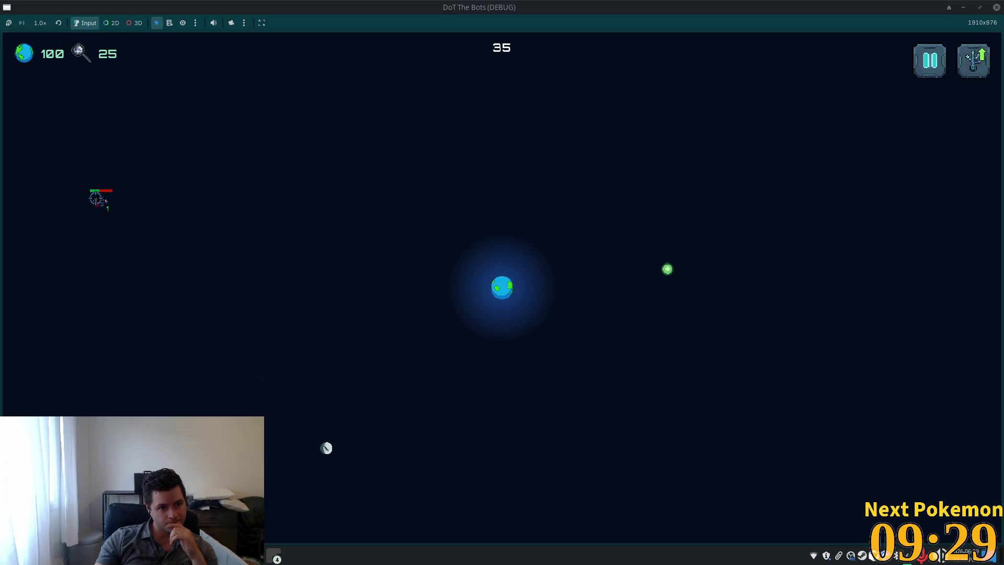
left_click(673, 268)
left_click(628, 502)
left_click(609, 479)
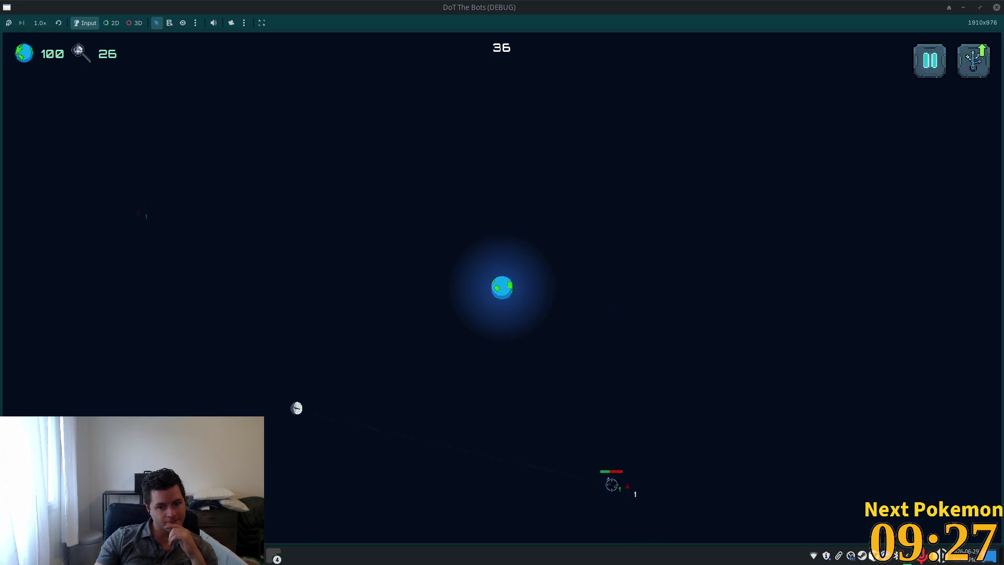
key("u")
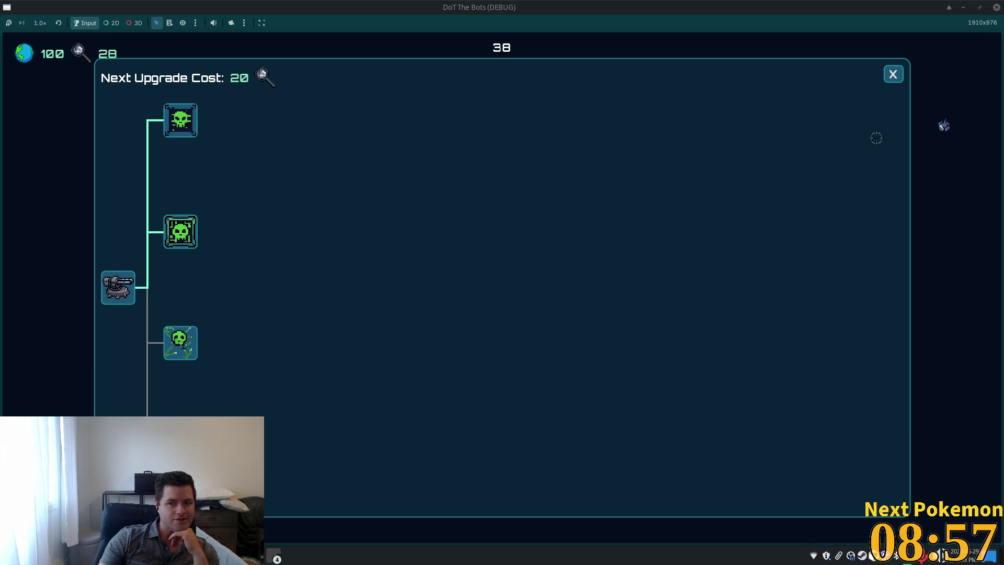
left_click(892, 74)
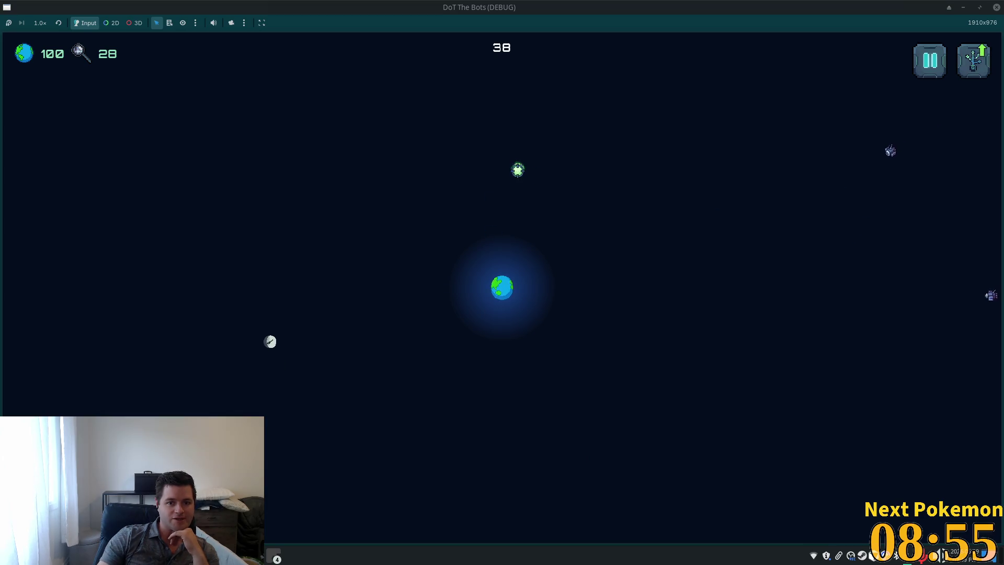